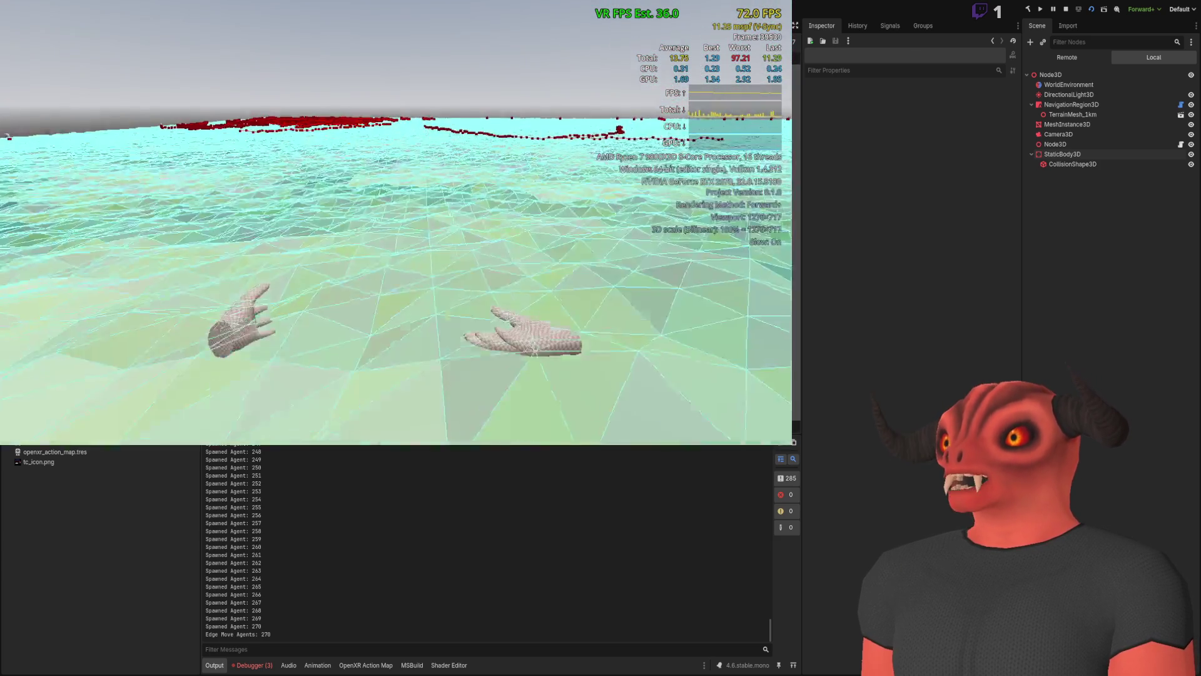
- Stop the game and relaunch it to watch 325 agents path over the hilly terrain
click(1066, 9)
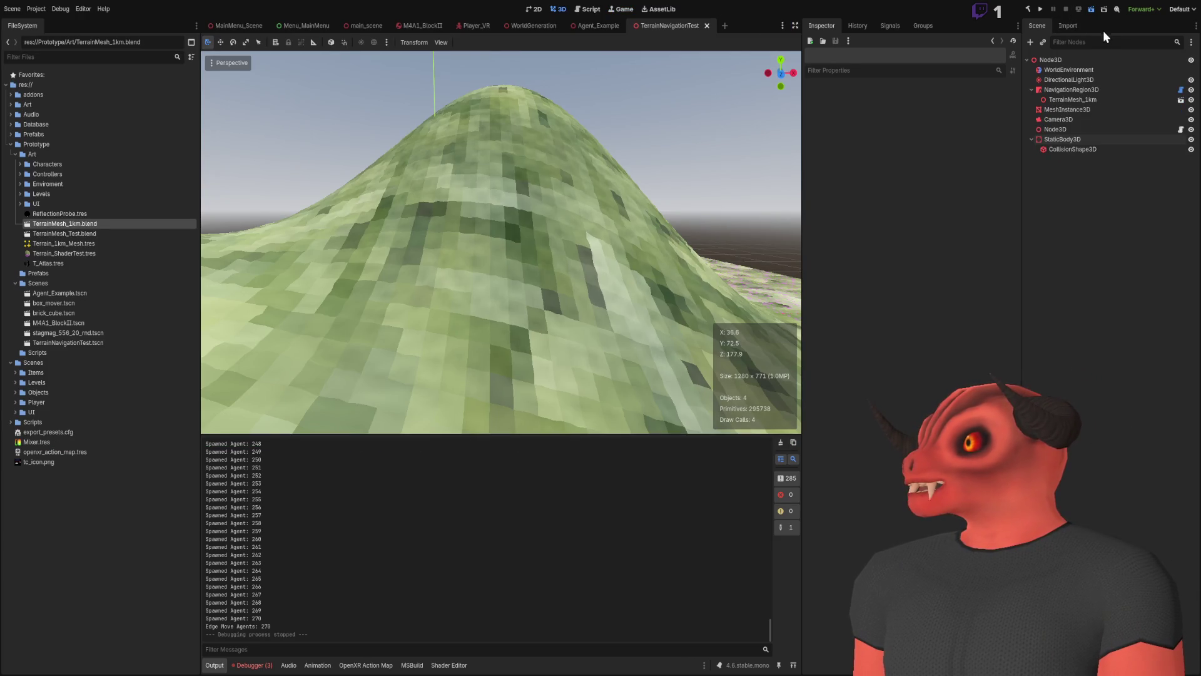
key(F6)
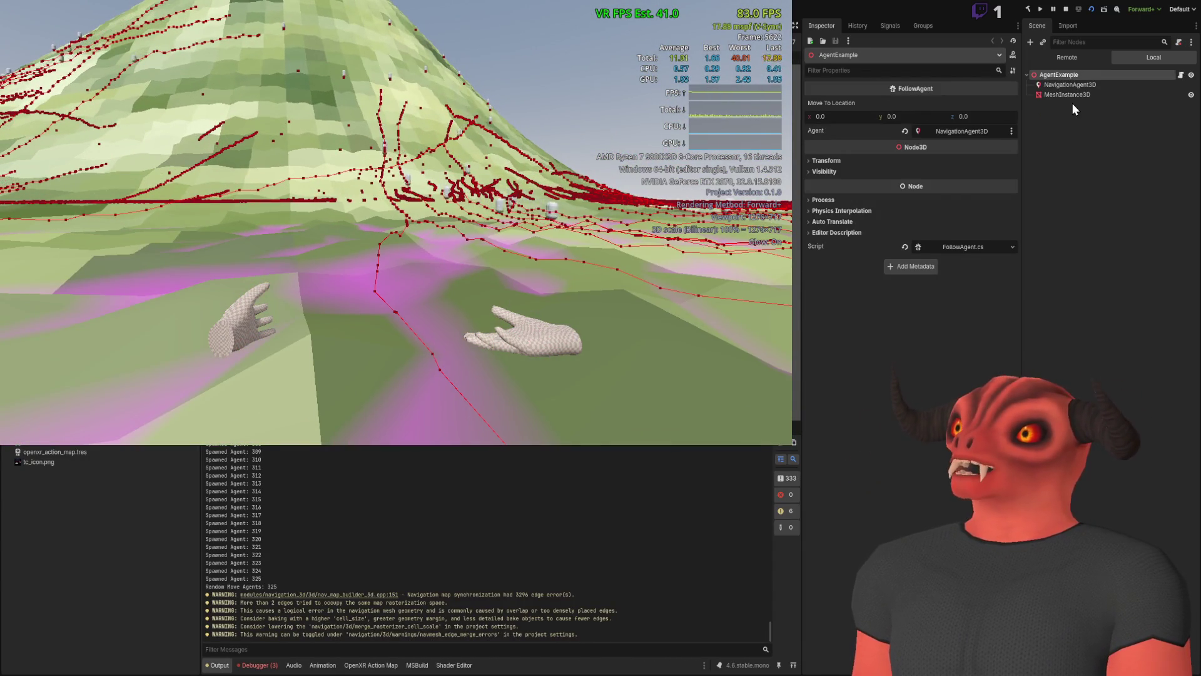
- Select the running agent's NavigationAgent3D and review its Avoidance, Pathfinding and Debug settings in the Inspector
click(1074, 85)
click(834, 115)
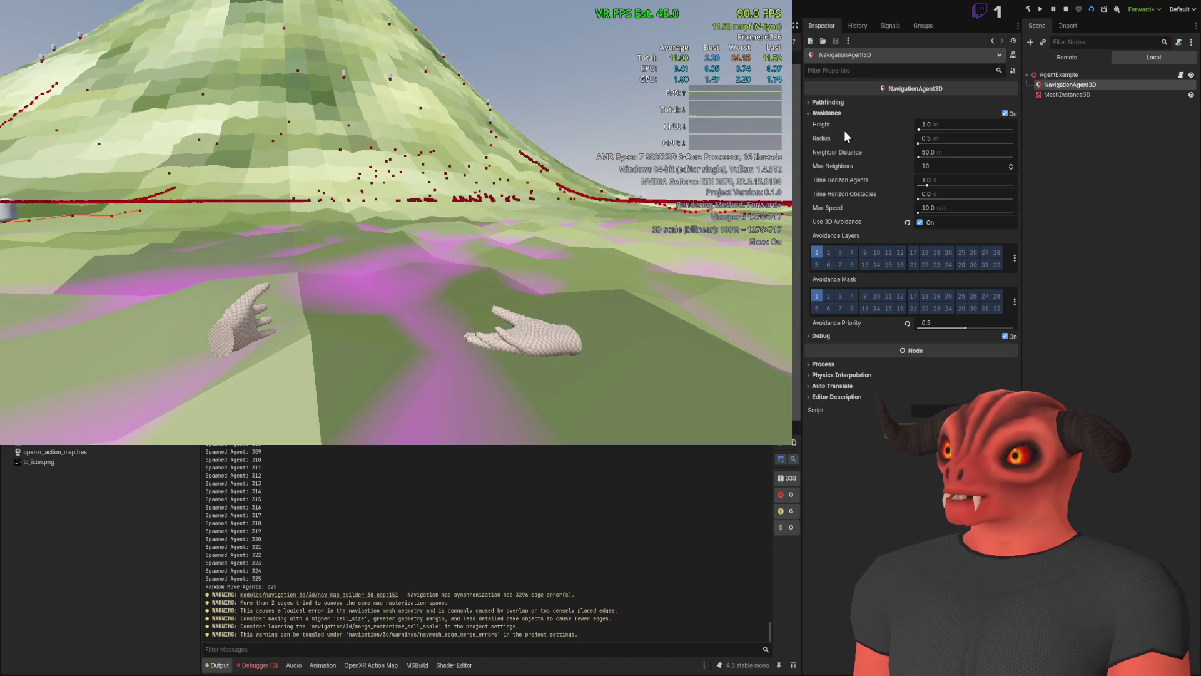
click(840, 113)
click(840, 103)
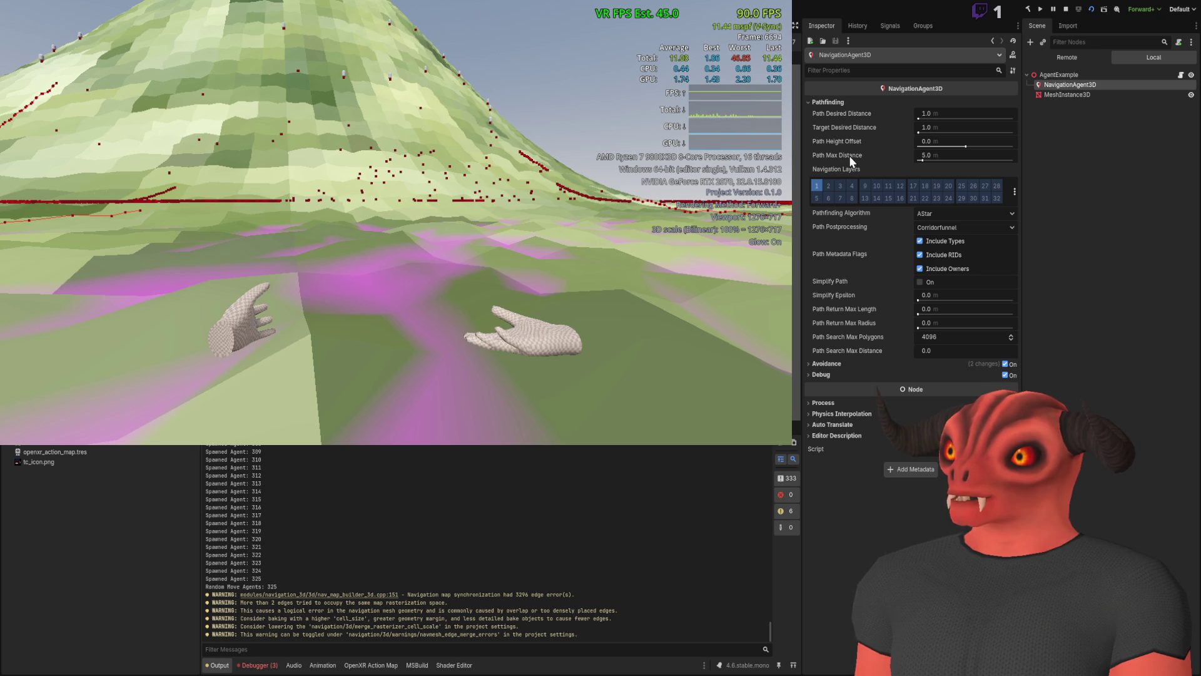
click(843, 103)
click(834, 125)
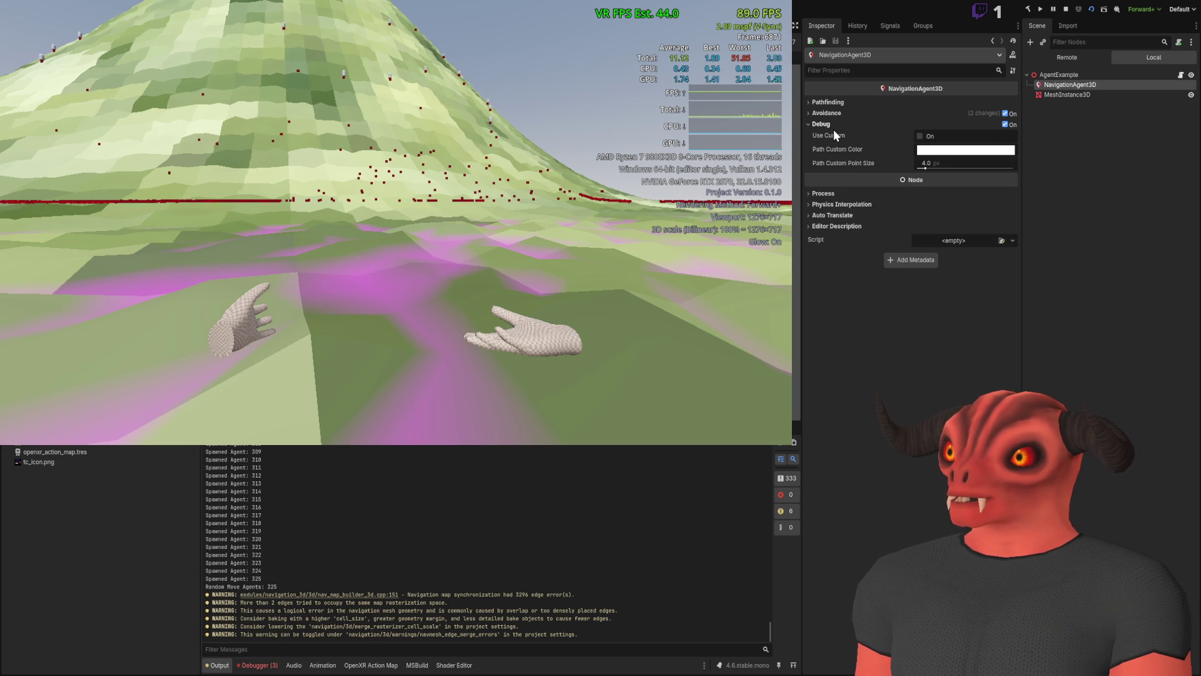
click(832, 124)
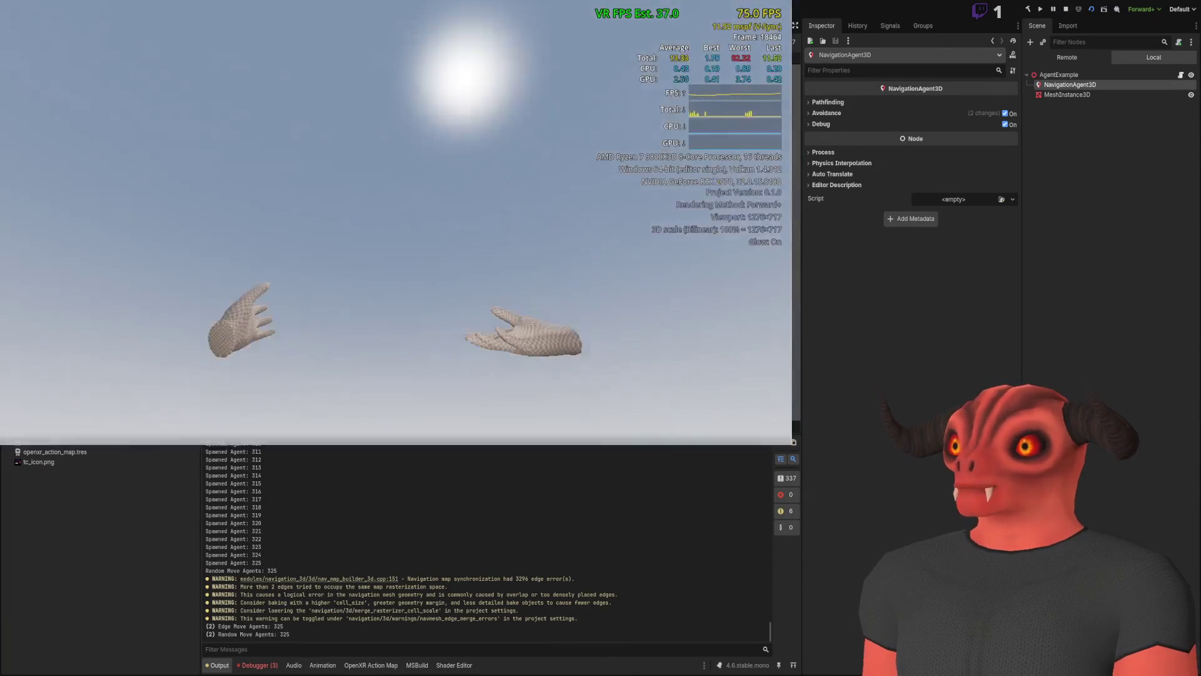
- Stop the running game with F8 and switch to the FollowAgent.cs script in Visual Studio
key(F8)
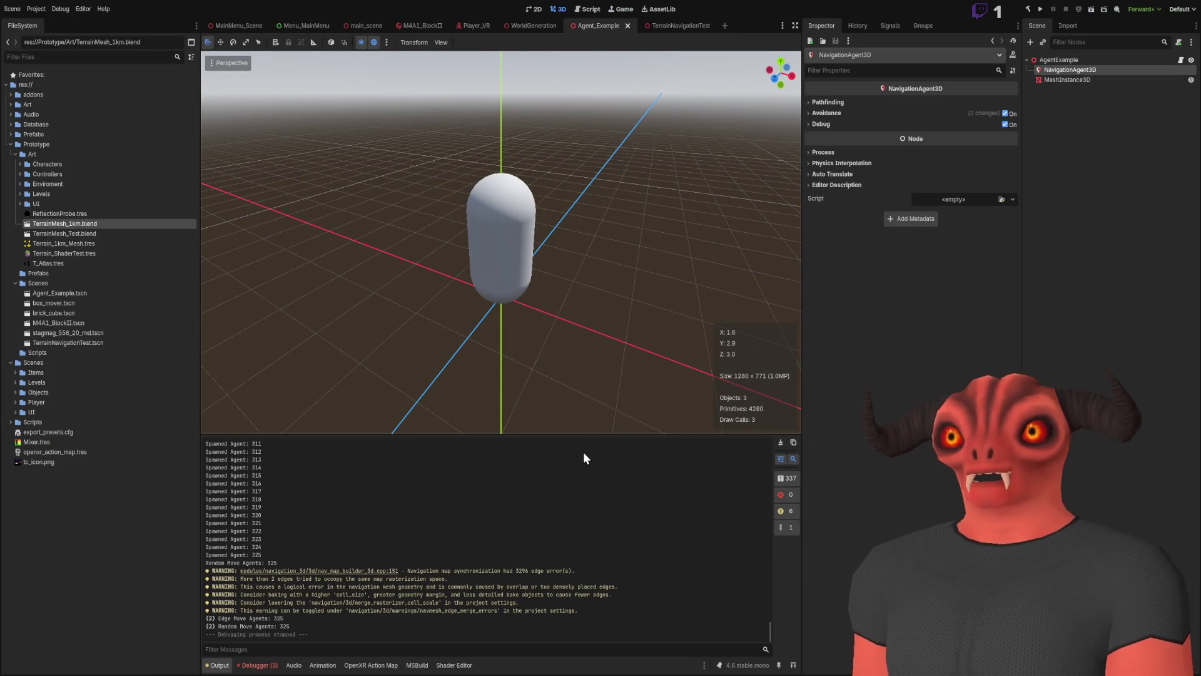
key(alt+Tab)
- Look over the CustomNavigationMesh code in NavigationGenerator.cs, then return to Godot's Agent_Example scene
click(432, 241)
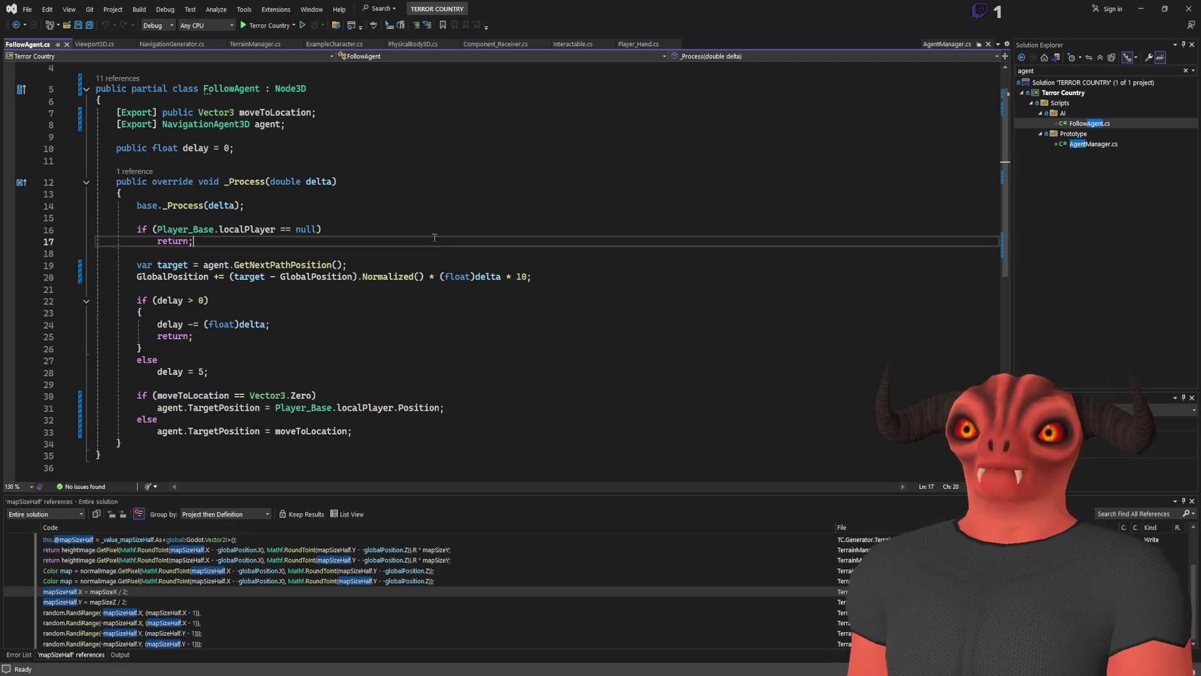
click(175, 45)
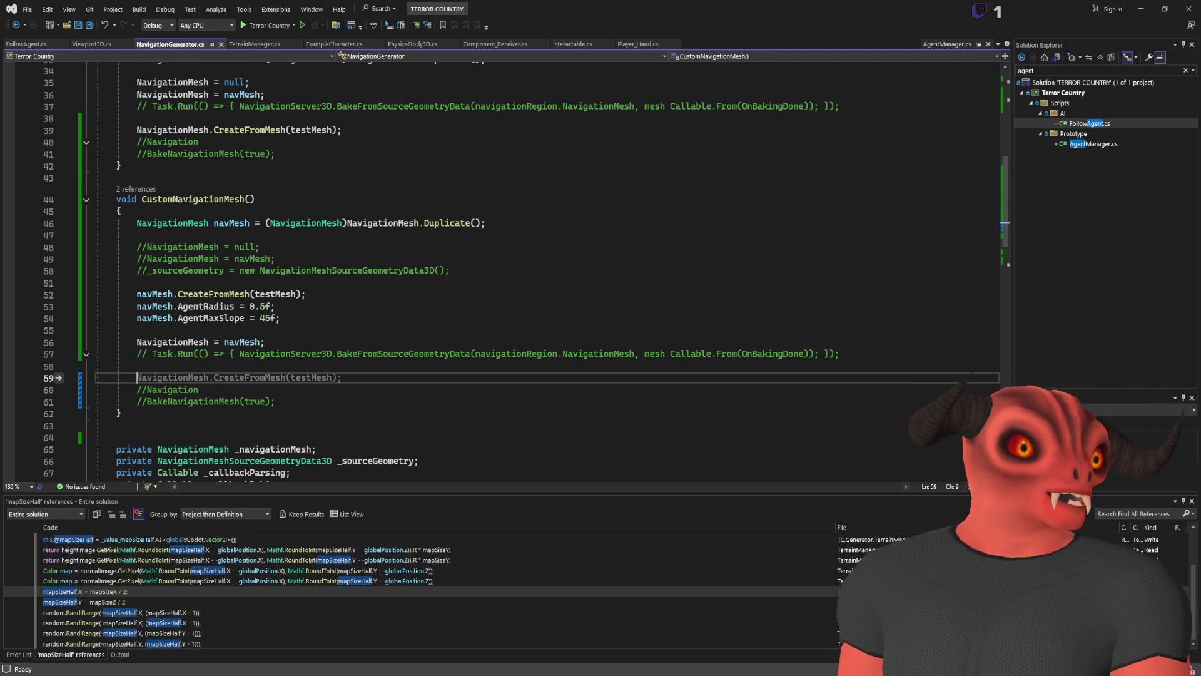
key(alt+Tab)
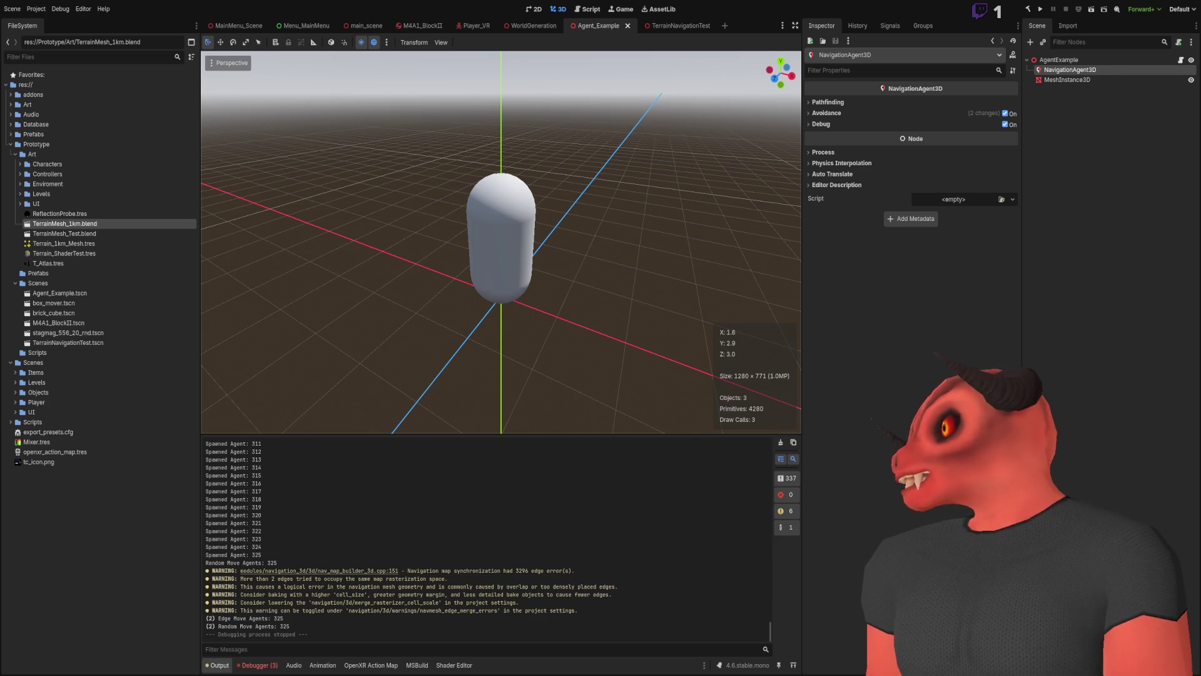
- Bring Visual Studio forward on NavigationGenerator.cs's CustomNavigationMesh method (agent radius 0.5, max slope 45)
key(alt+Tab)
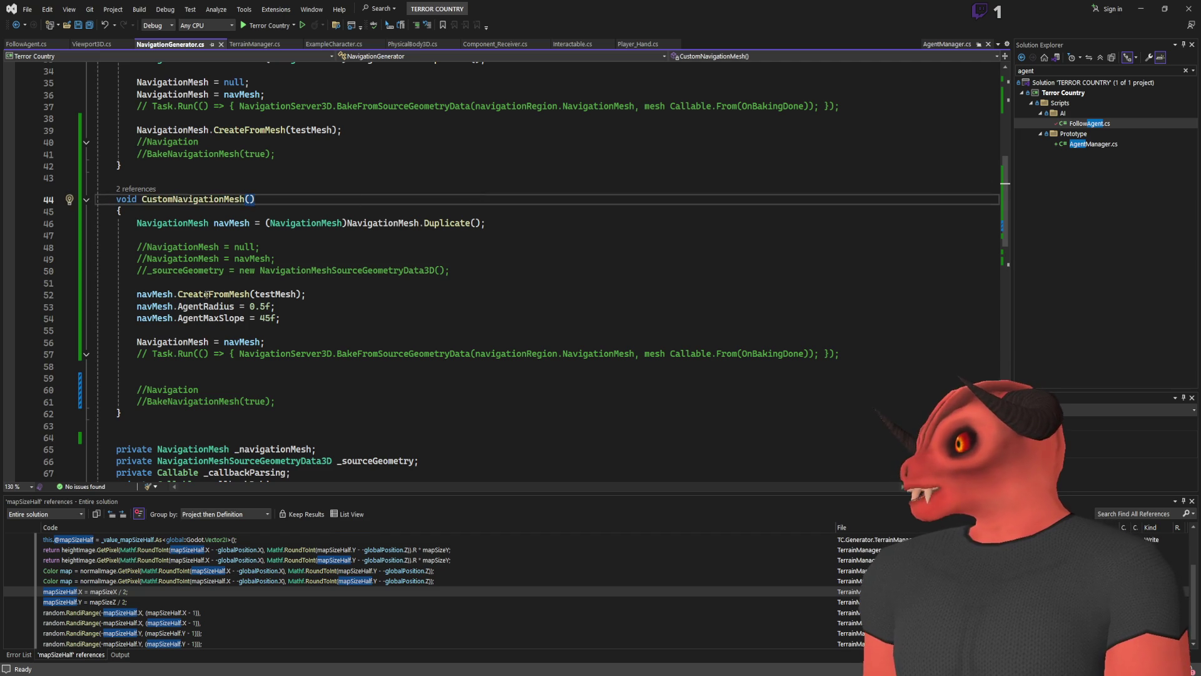
- Open blank lines below line 50 and complete the MeshDataTool declaration
click(207, 294)
click(503, 275)
key(Return)
key(Return)
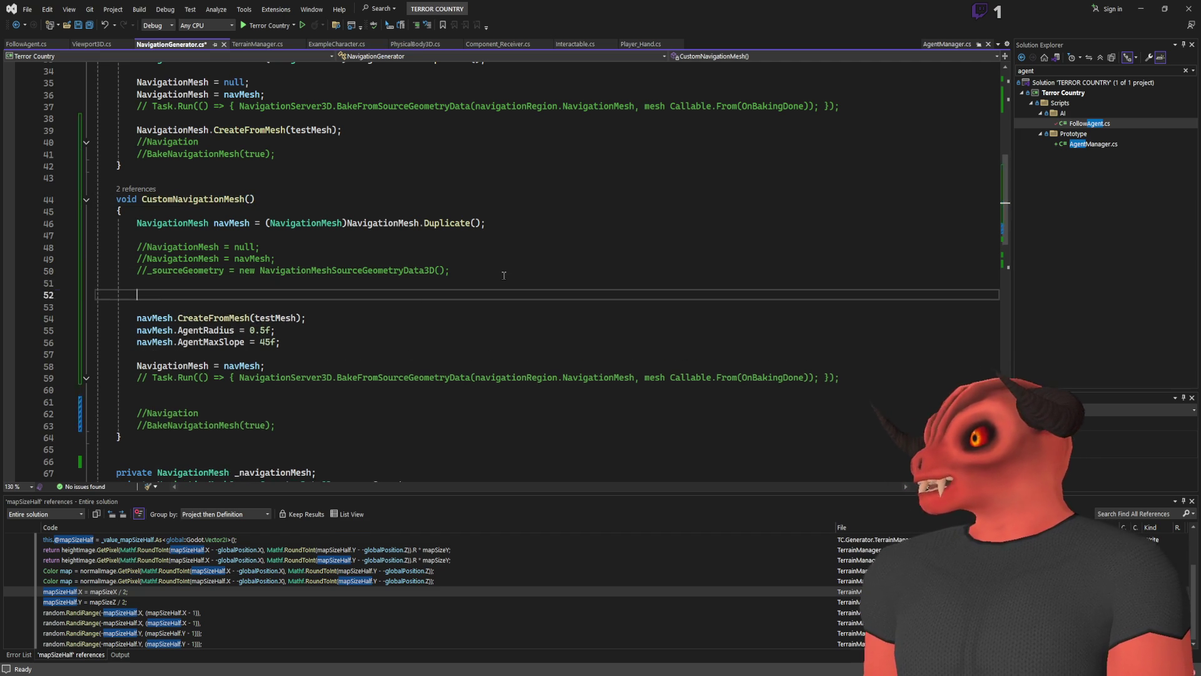
key(ctrl+Return)
key(BackSpace)
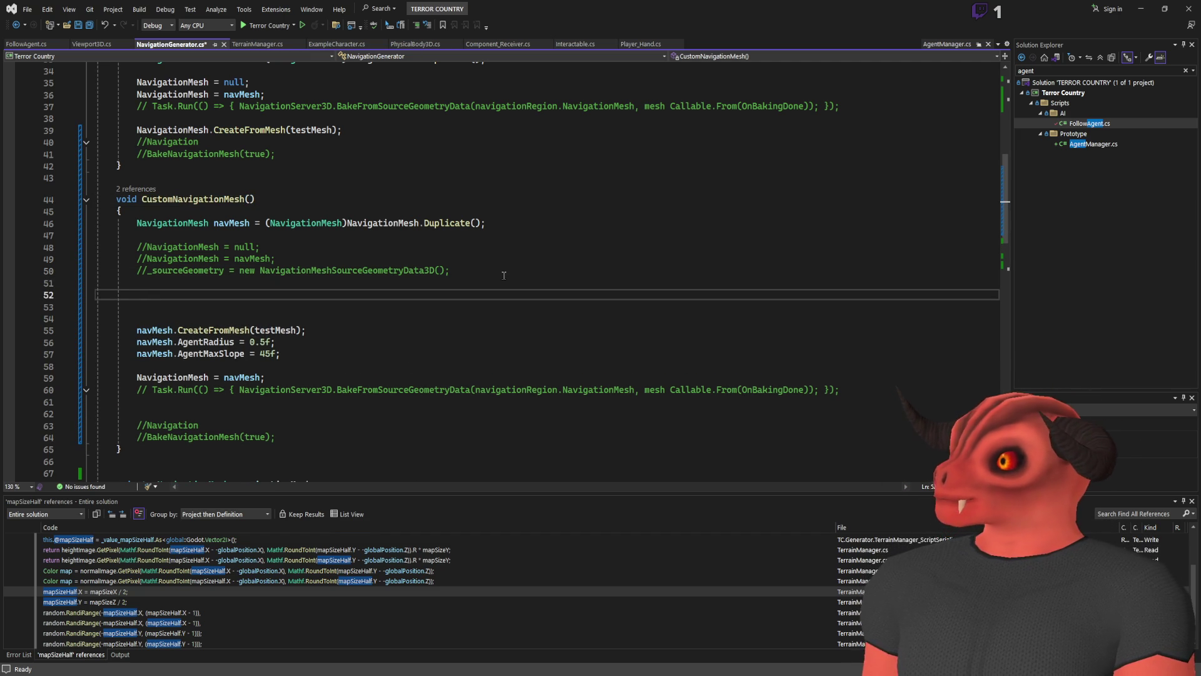
click(503, 275)
click(258, 285)
key(Return)
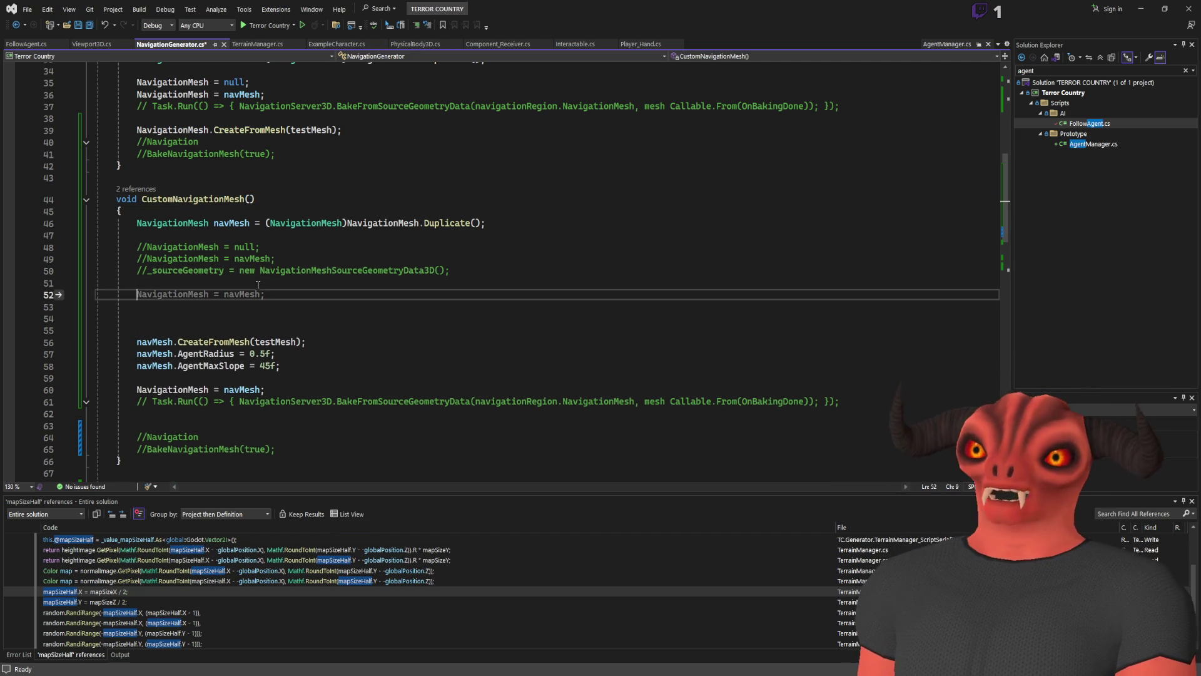
scroll(204, 261, up, 1)
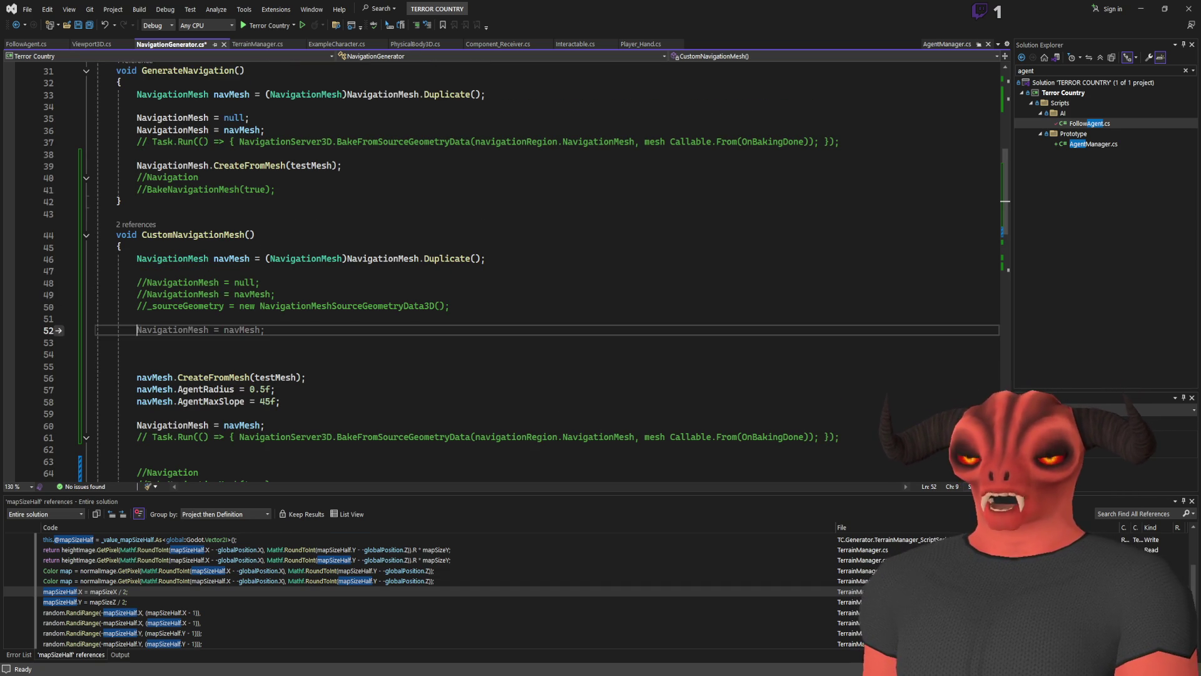
click(222, 331)
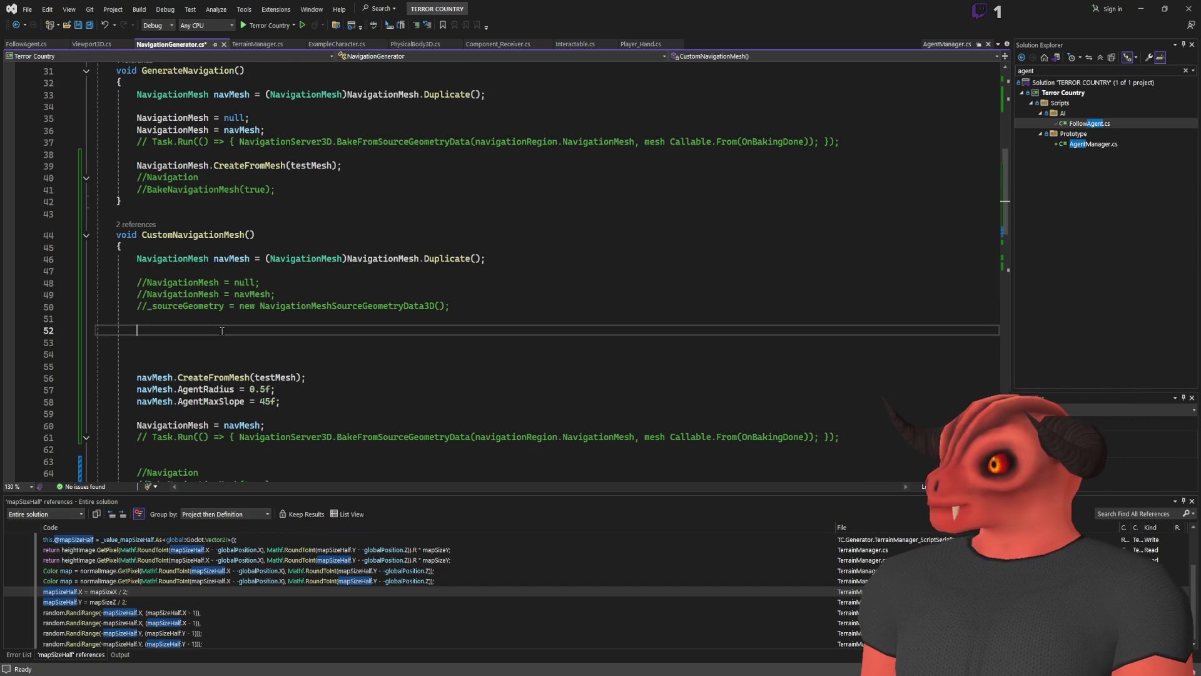
text(Nesh)
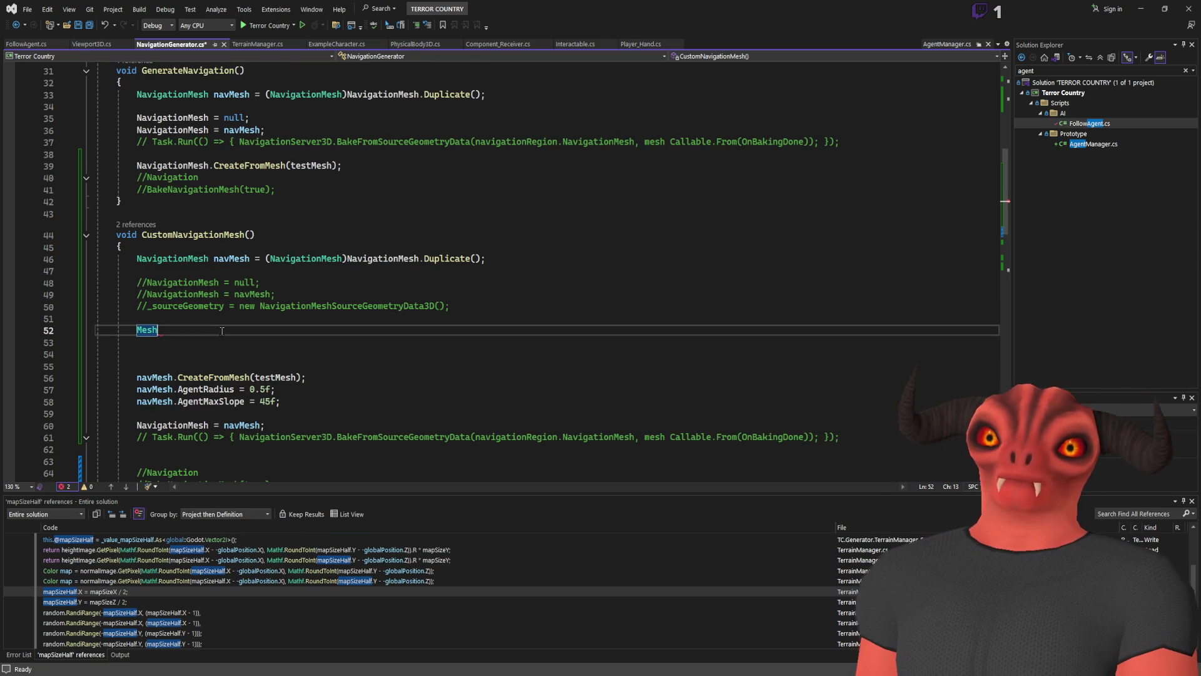
text(Data)
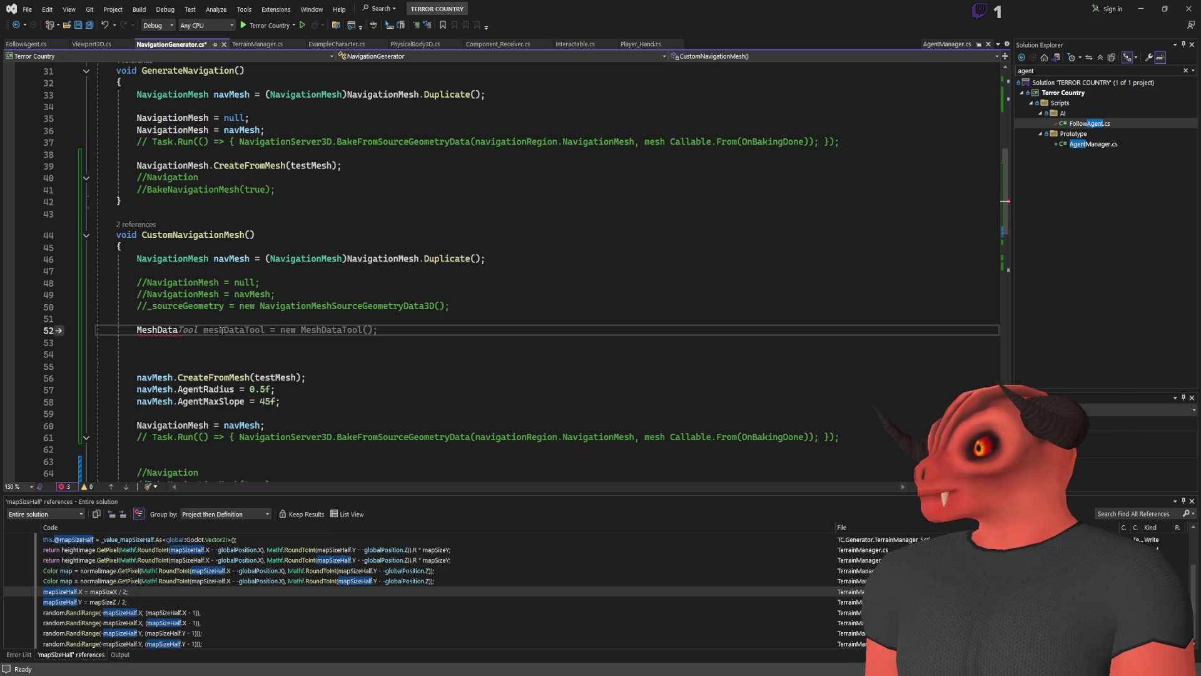
key(Tab)
key(Tab)
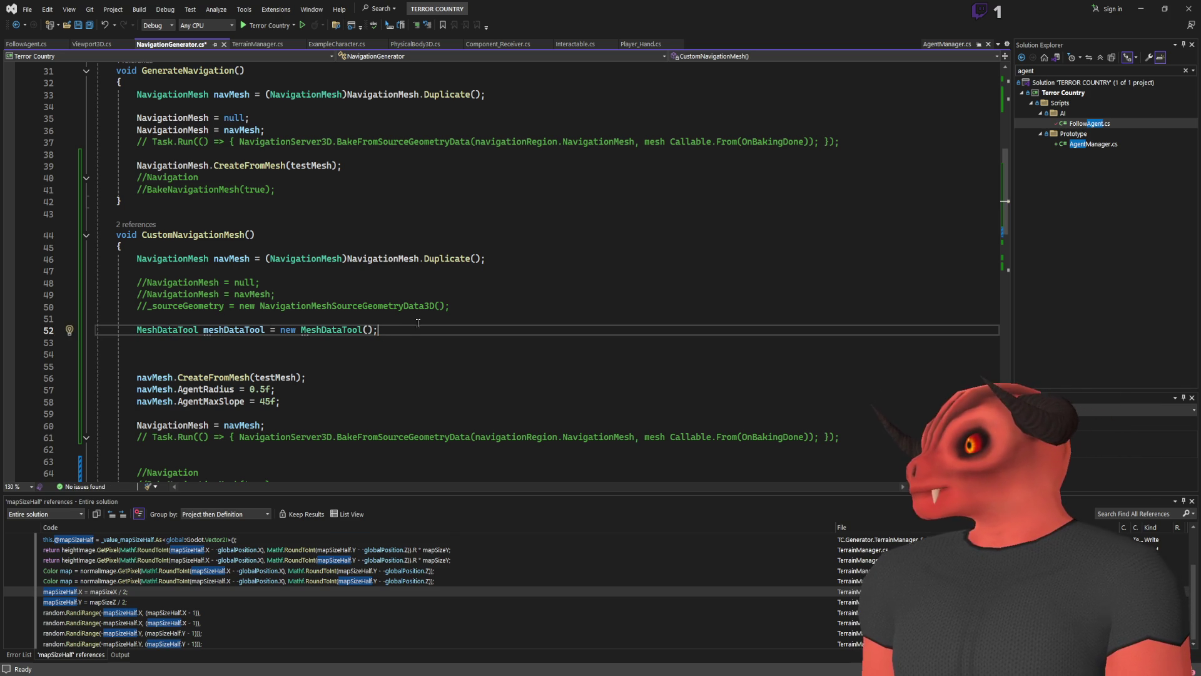
key(Return)
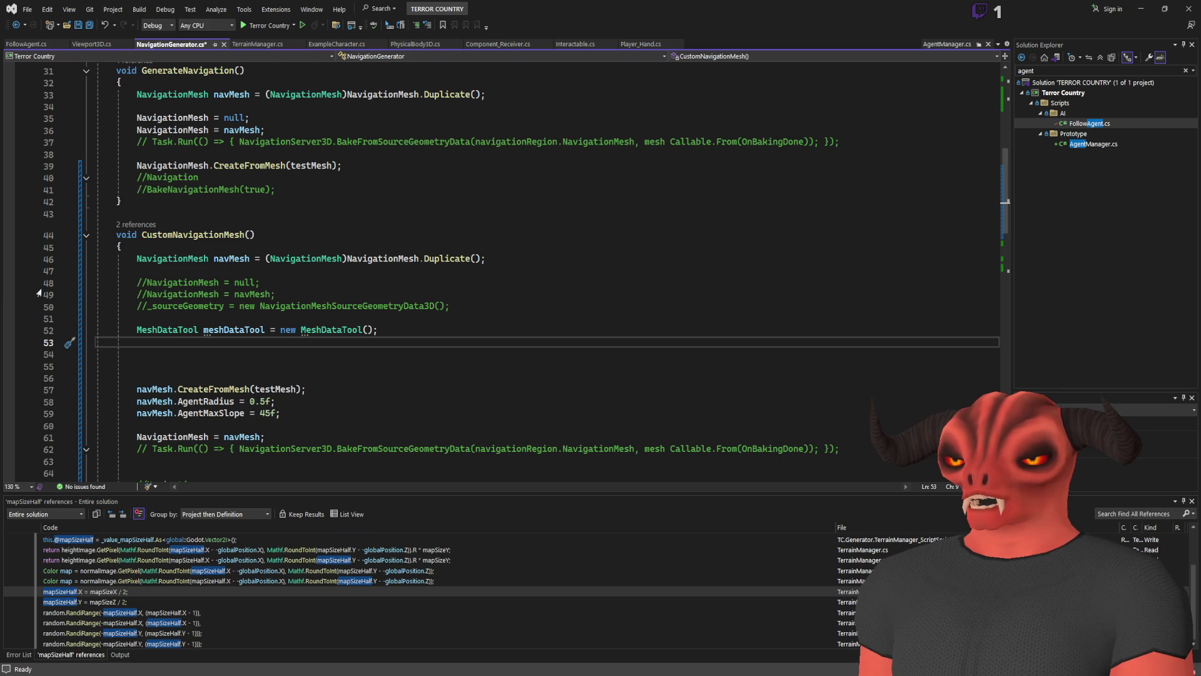
- Add 'var arrayMesh = (ArrayMesh)testMesh;' and 'meshDataTool.CreateFromSurface(arrayMesh, 0);' beneath it
text(v)
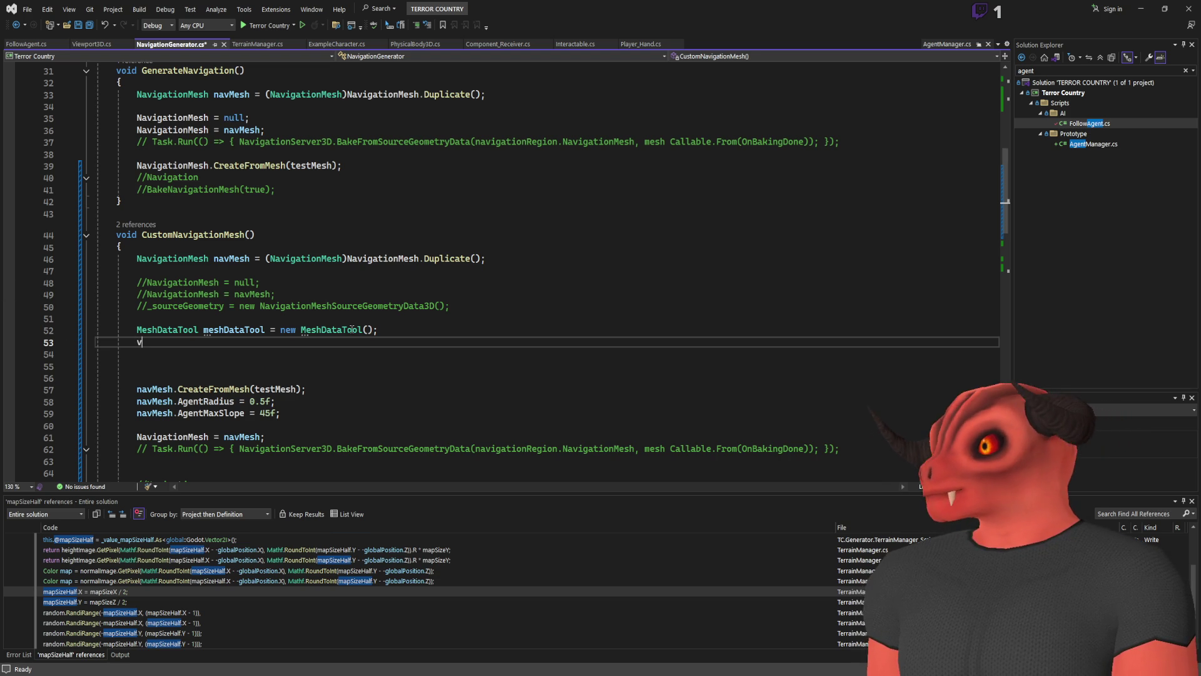
text(ar arrayMesh )
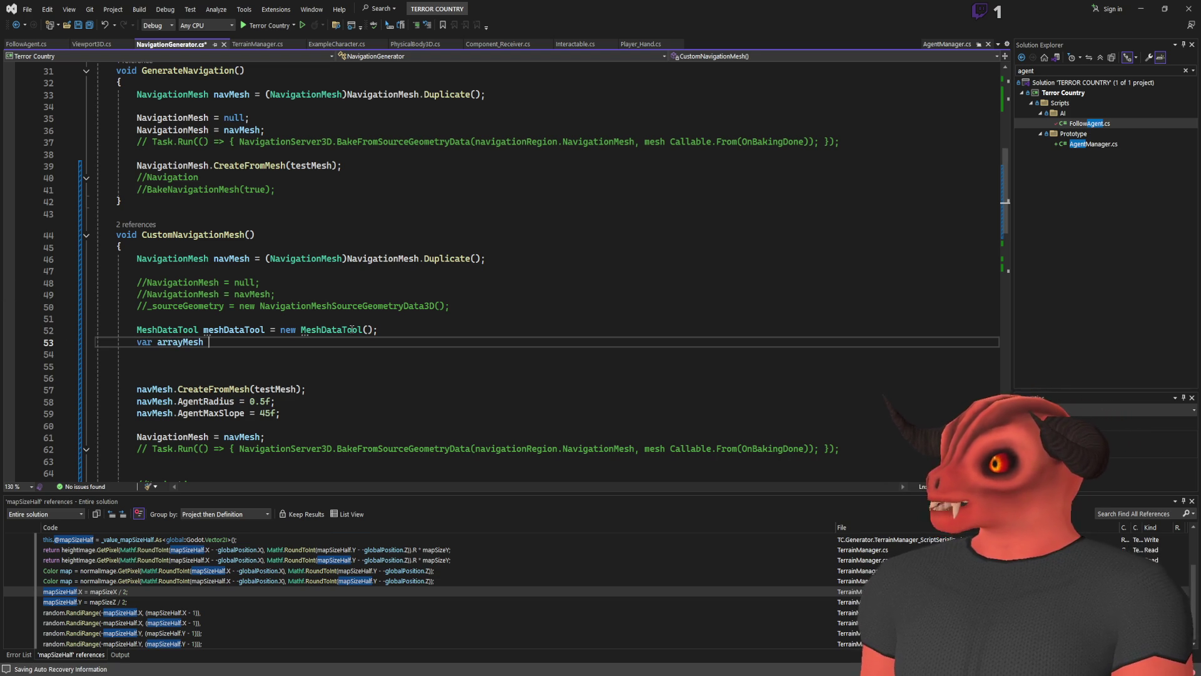
text(= (ArrayMesh)
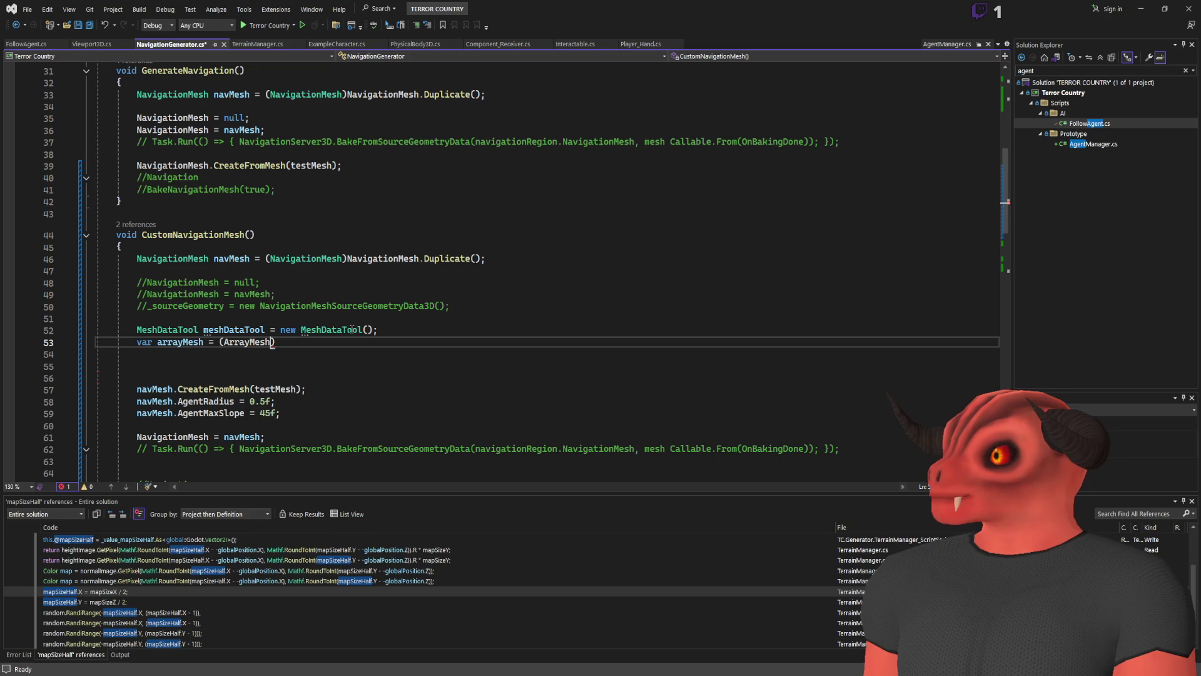
text())
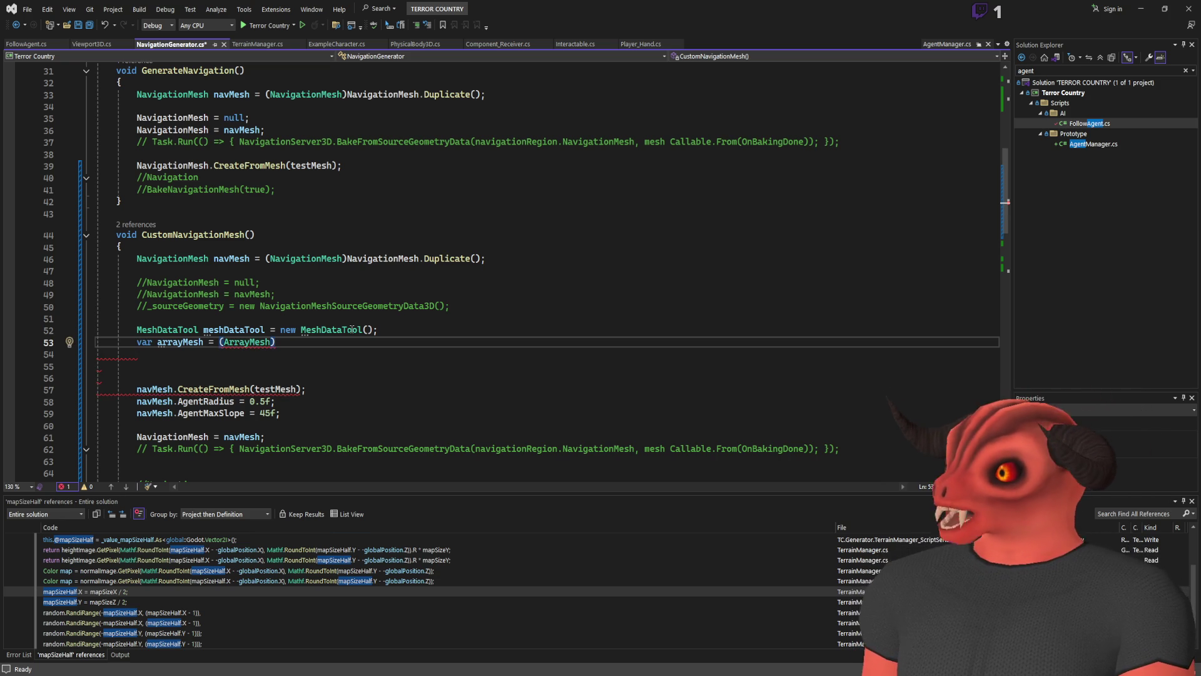
text(testMesh;)
key(Return)
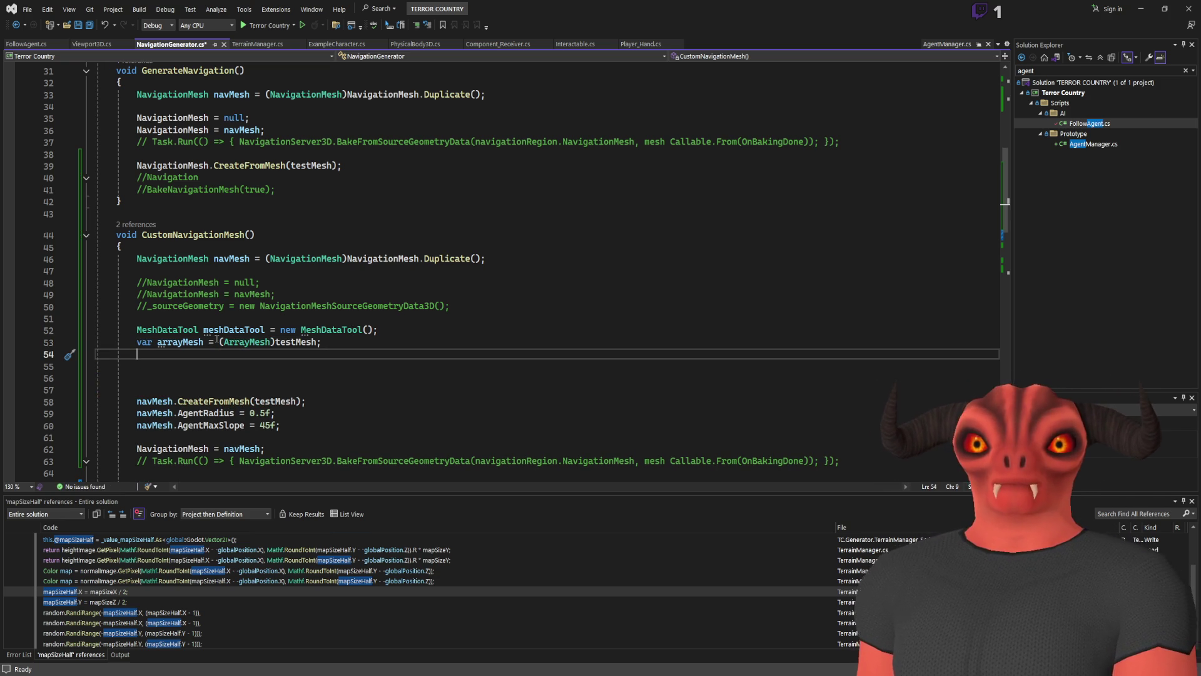
text(meshdataT)
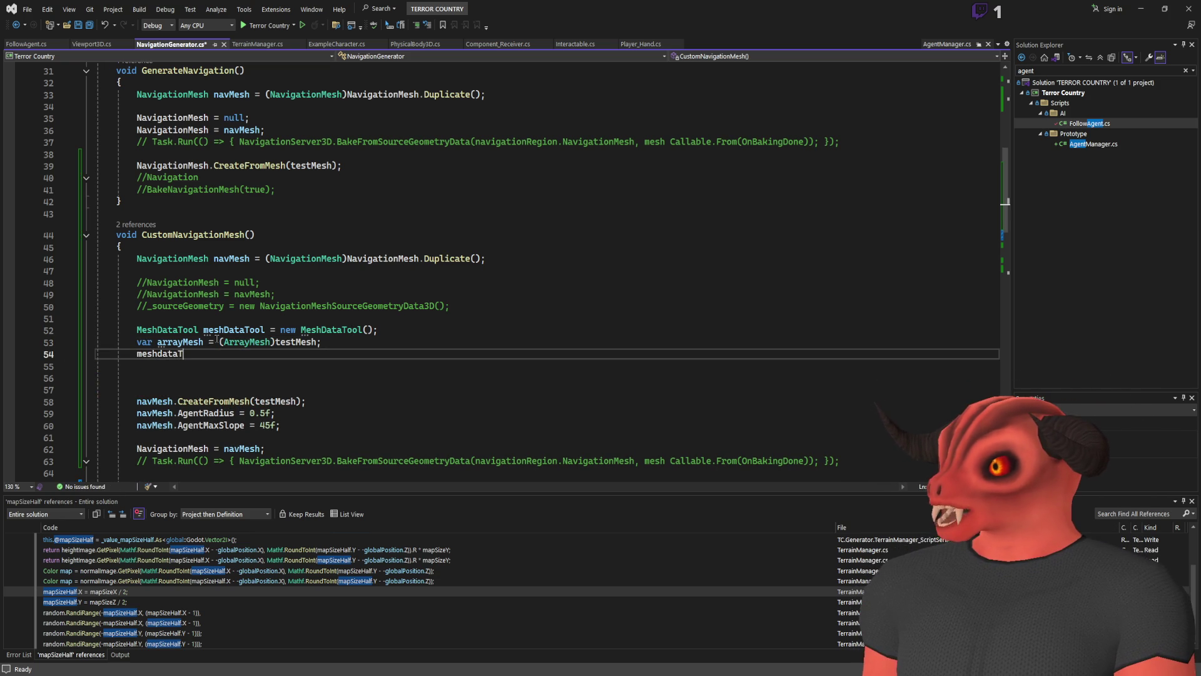
text(.)
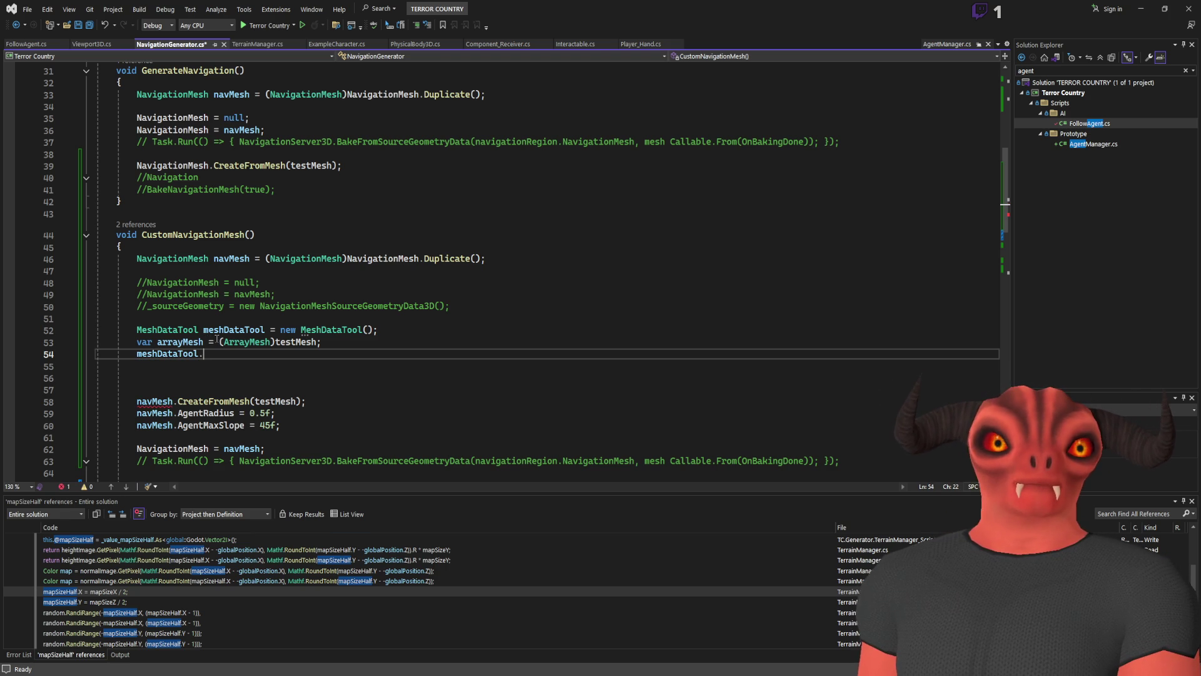
text(createFromSurface();)
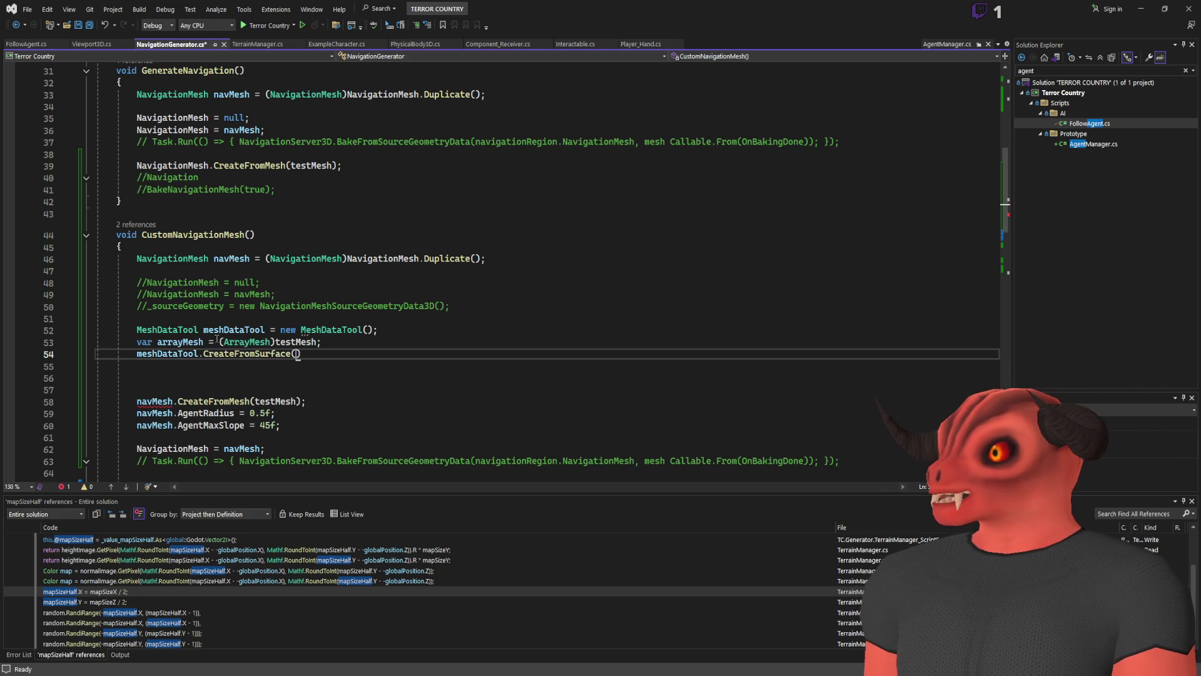
key(Left)
key(Left)
text(array)
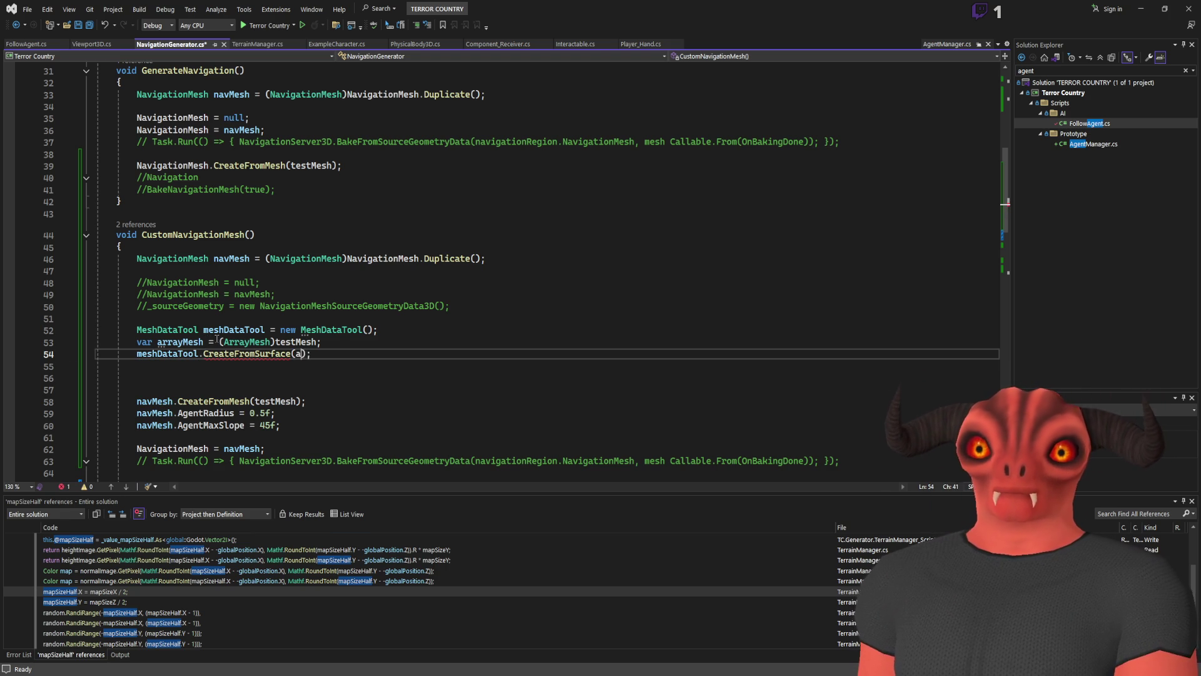
text(Mesh, 0)
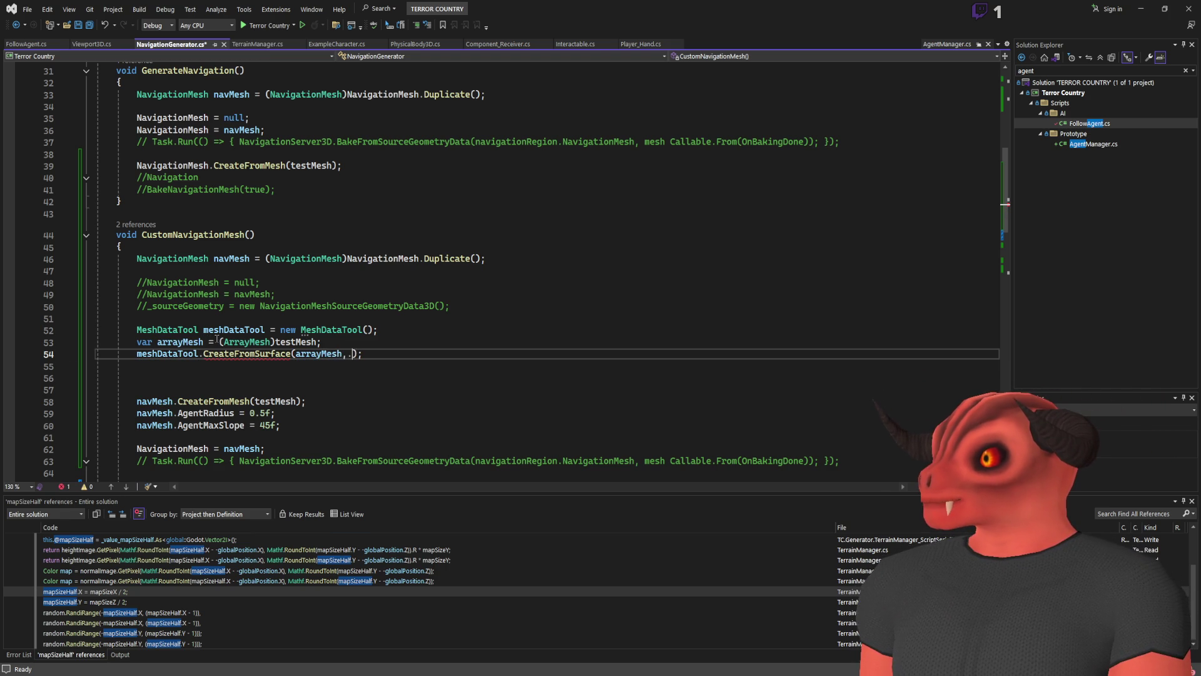
click(221, 364)
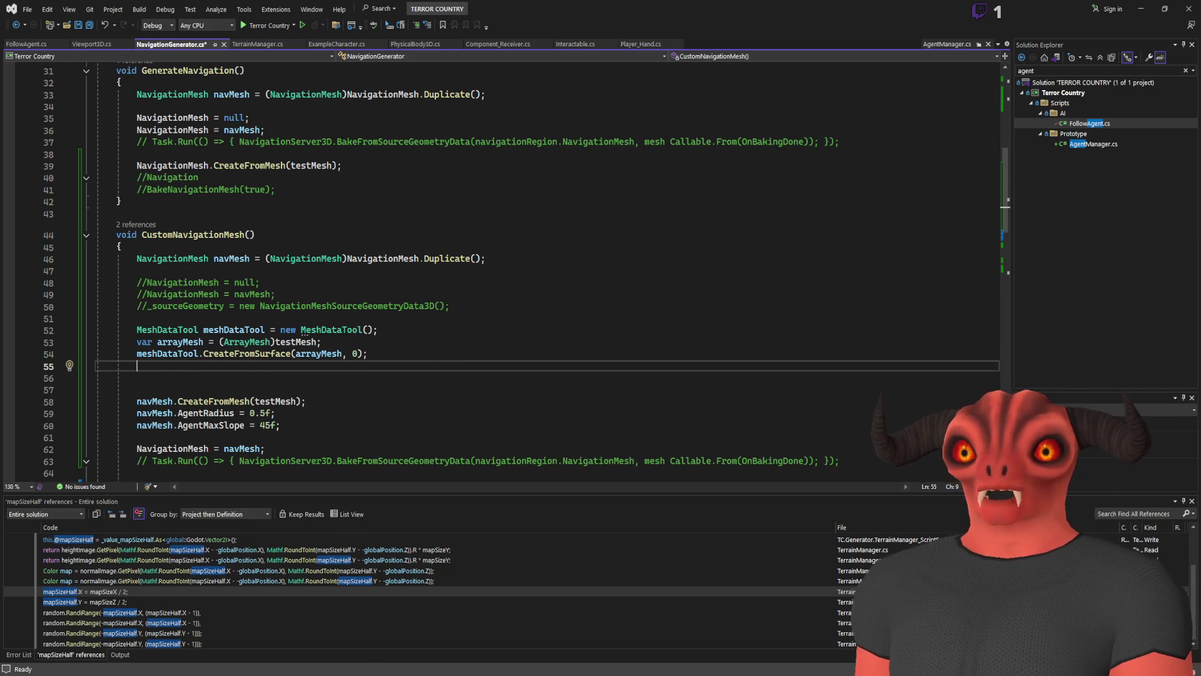
key(alt+Tab)
key(alt+Tab)
key(Tab)
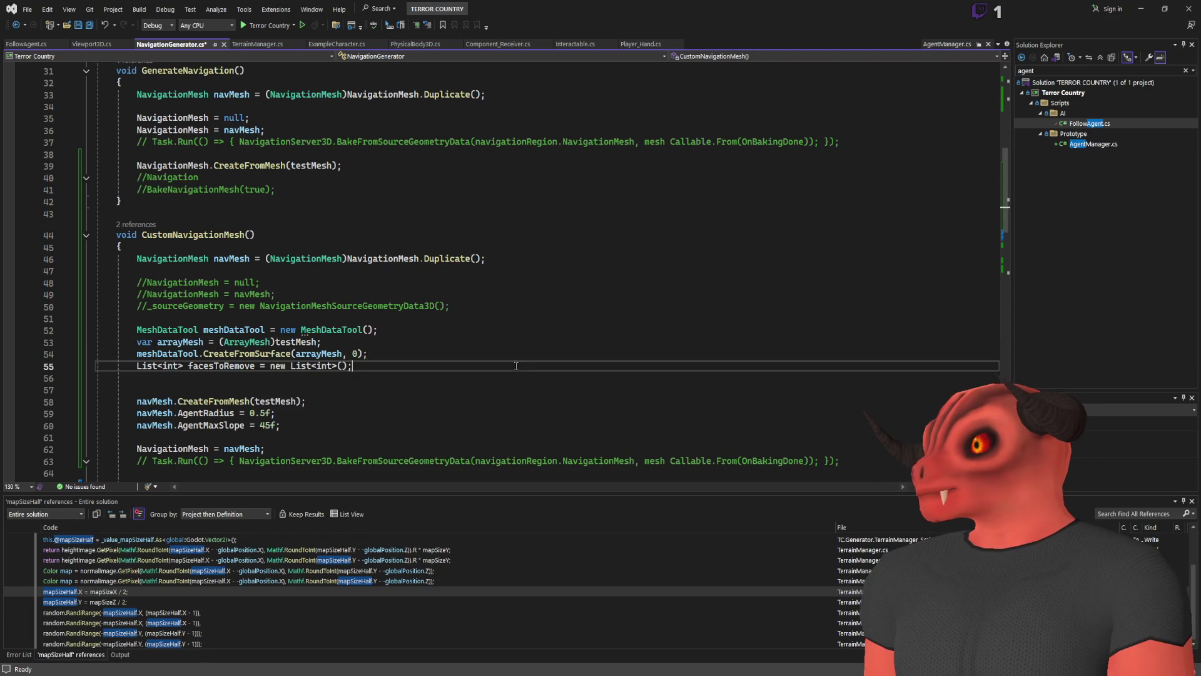
- Add 'using System.Collections.Generic;' at the top and blank lines after the facesToRemove list
scroll(276, 288, up, 10)
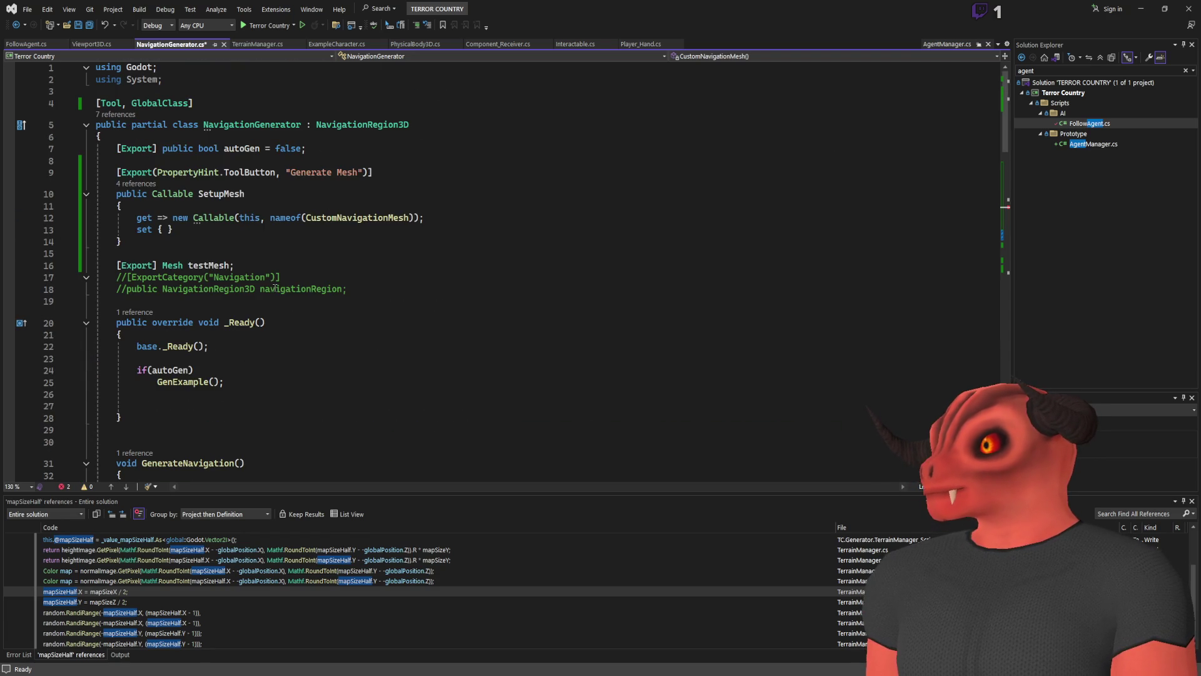
click(211, 80)
key(Return)
text(using)
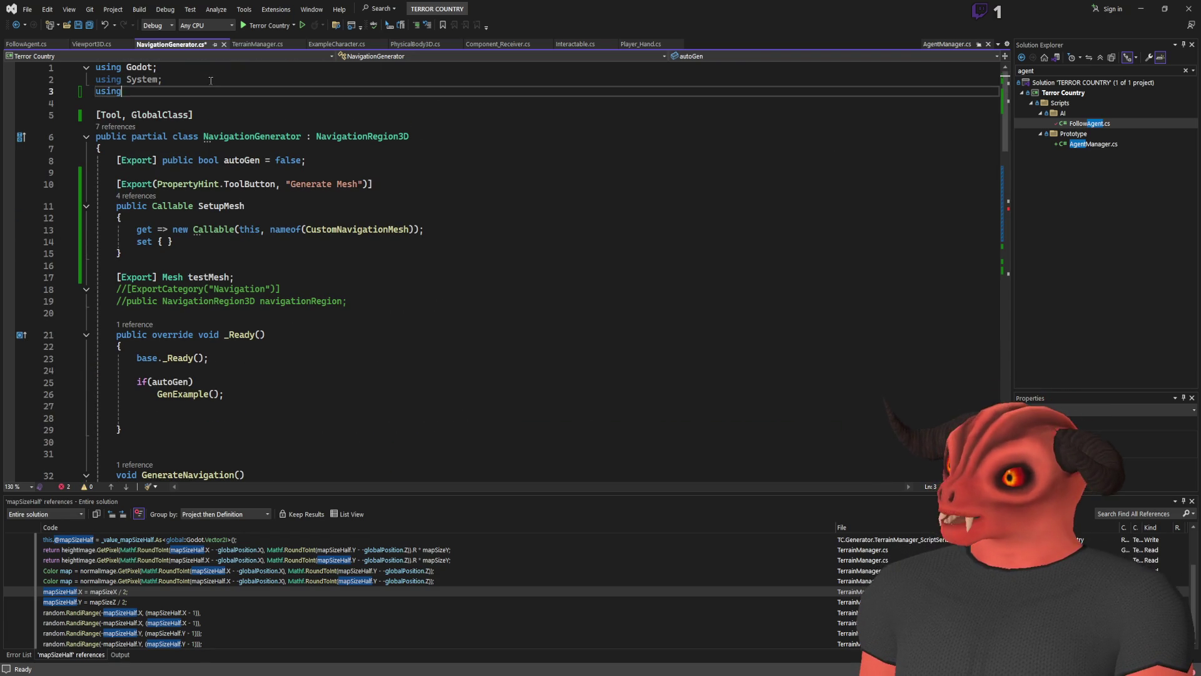
text( System.Collections.)
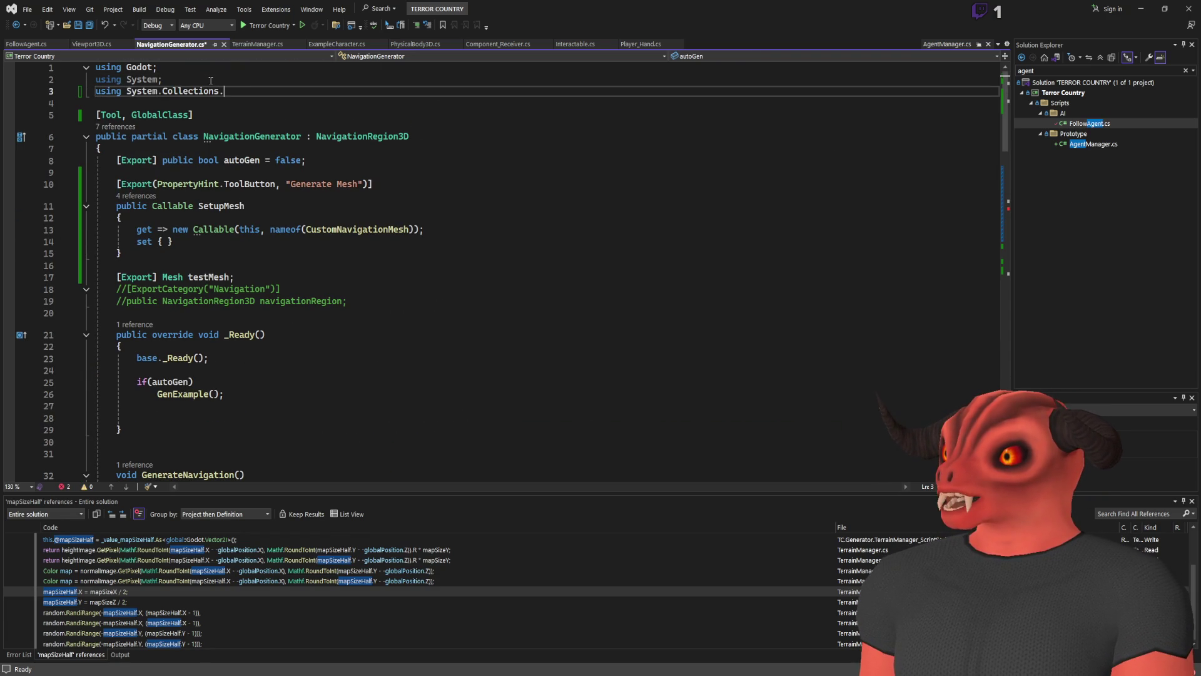
text(generic;)
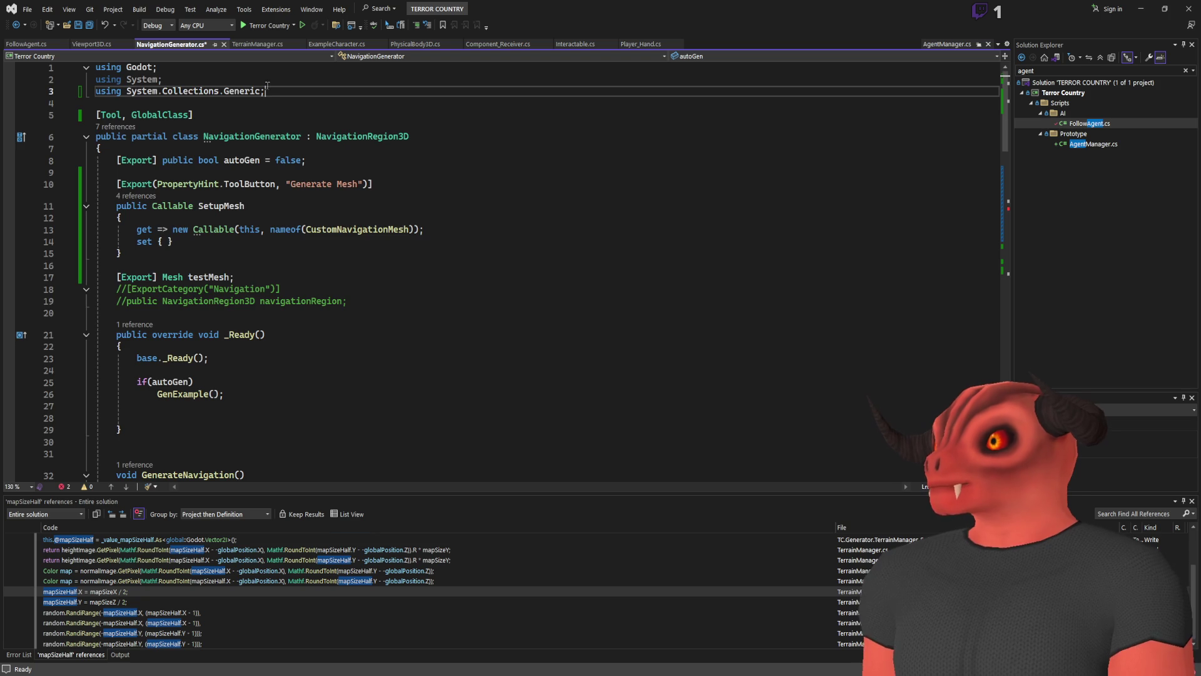
scroll(390, 227, down, 13)
click(423, 267)
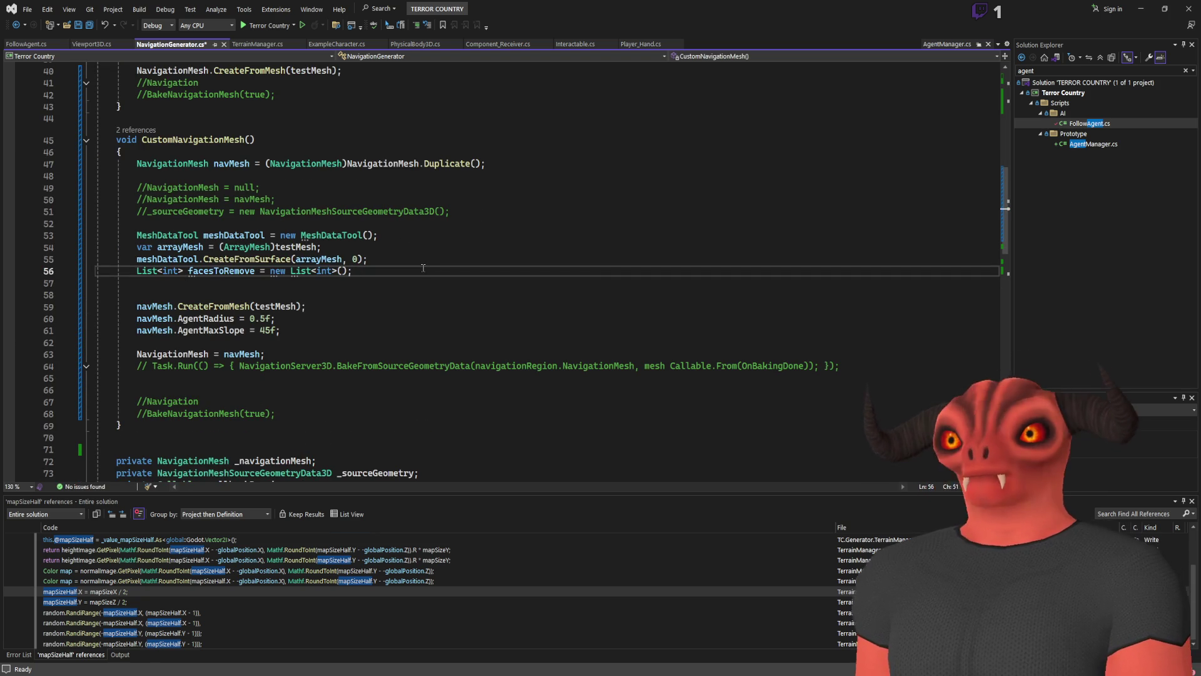
key(Return)
key(Return)
key(alt+Tab)
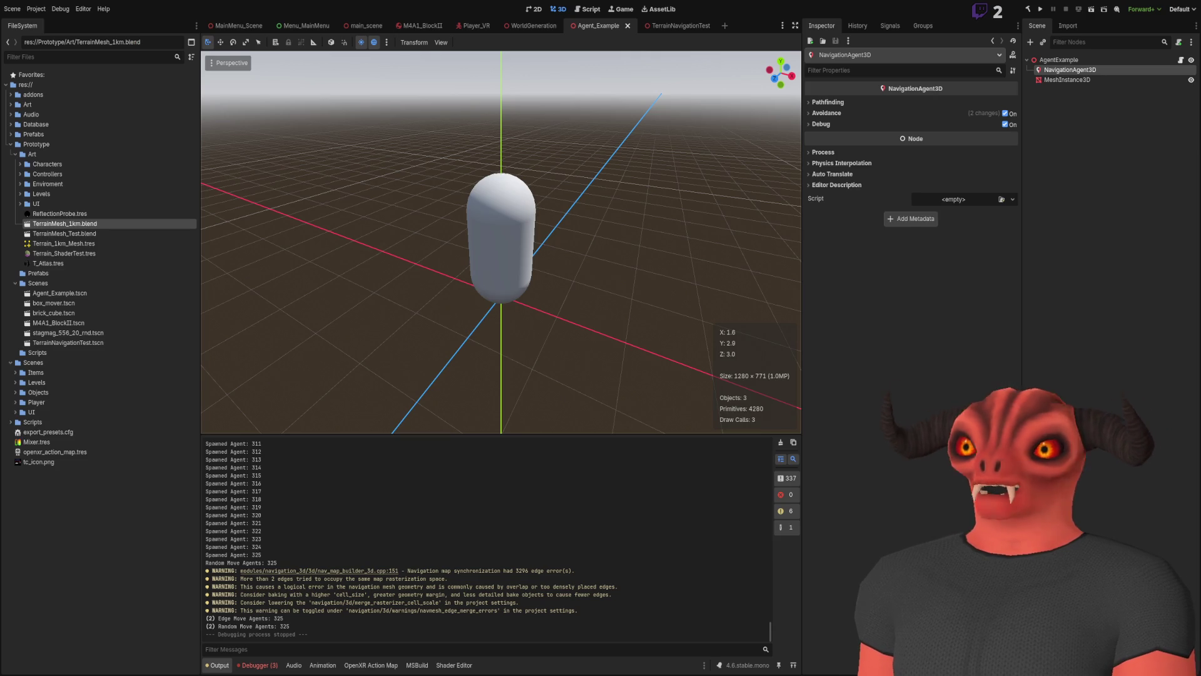
- Replace maxSlopeAngle with 45f in the slope check, comment it '//45 degrees', and save
key(alt+Tab)
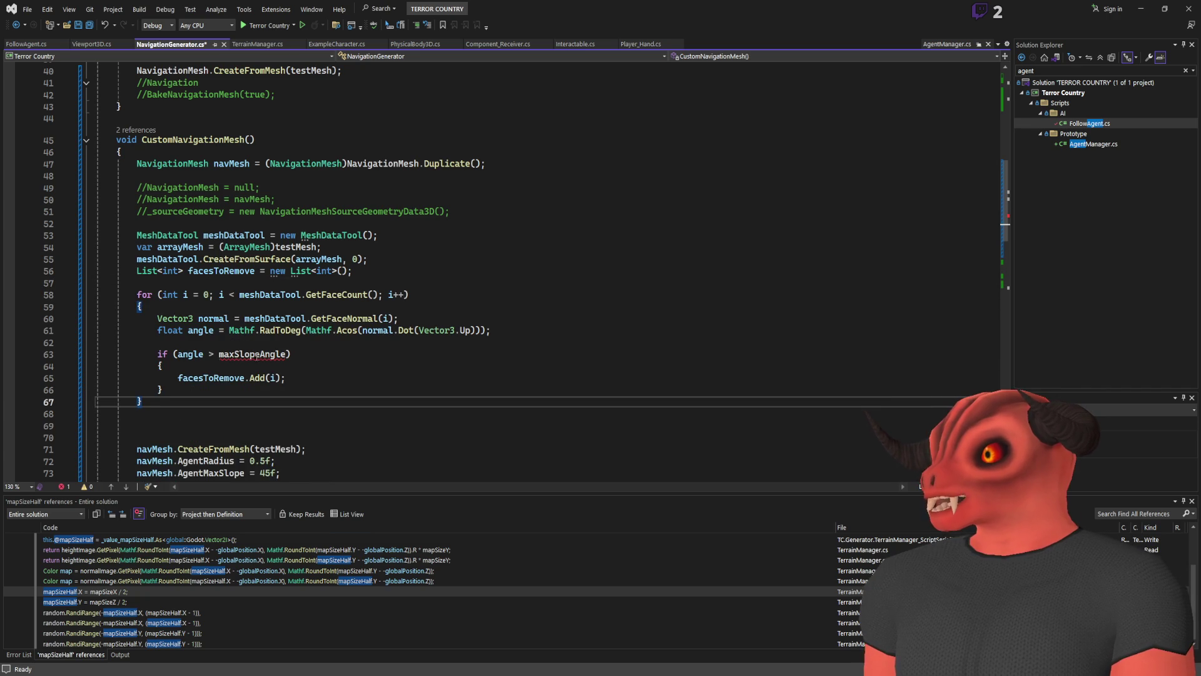
double_click(277, 352)
scroll(288, 338, down, 2)
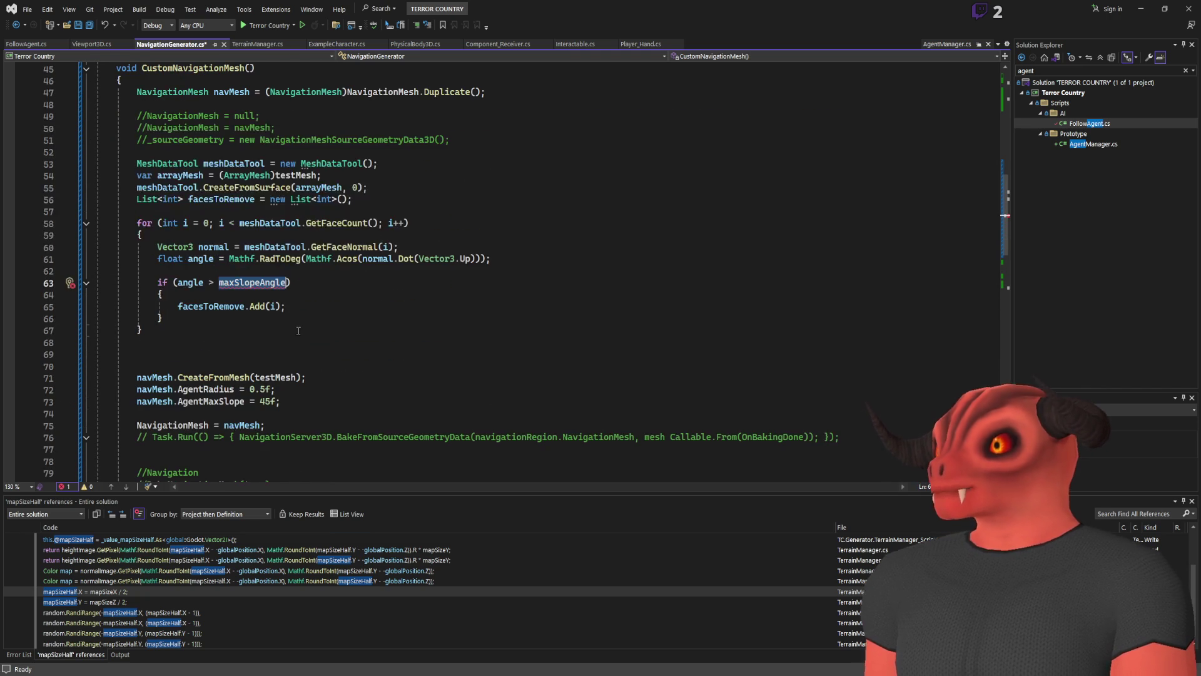
text(45f)
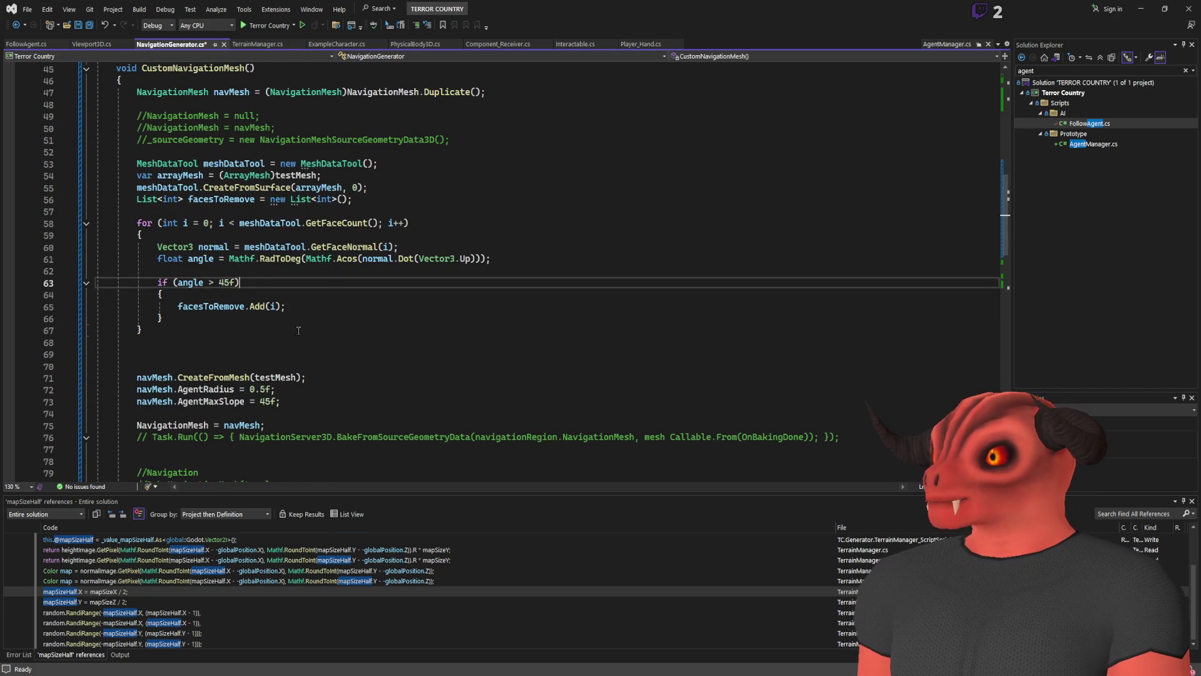
key(End)
text(//45 degress)
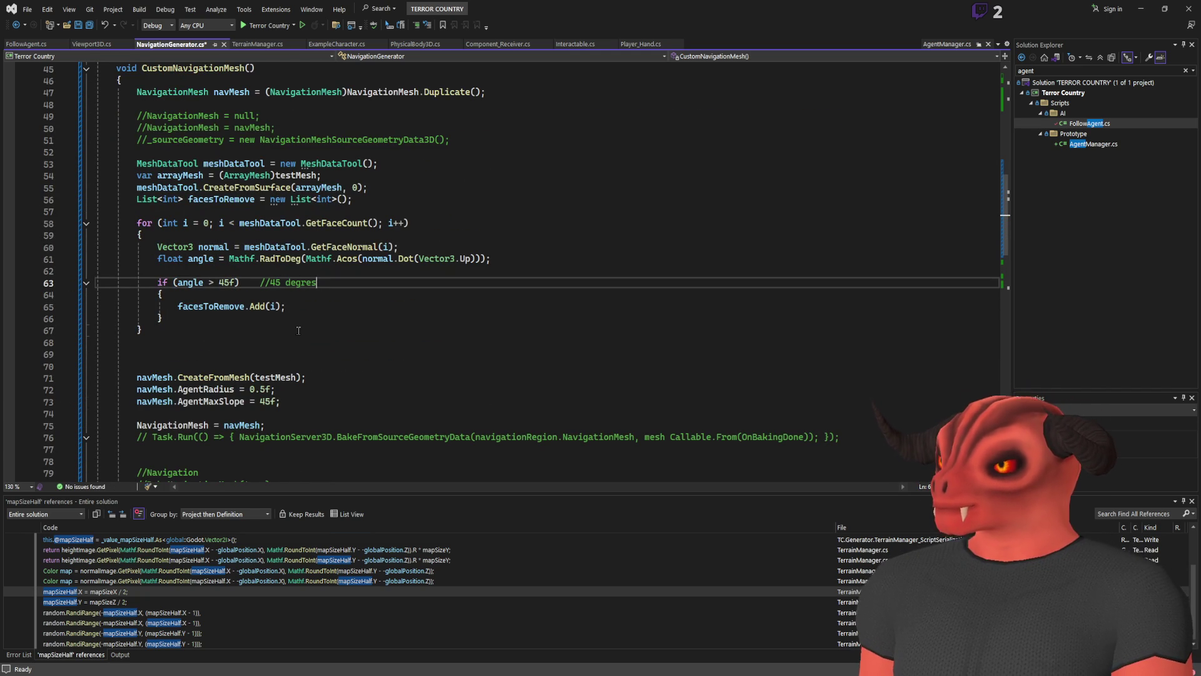
key(BackSpace)
key(BackSpace)
text(es)
key(ctrl+s)
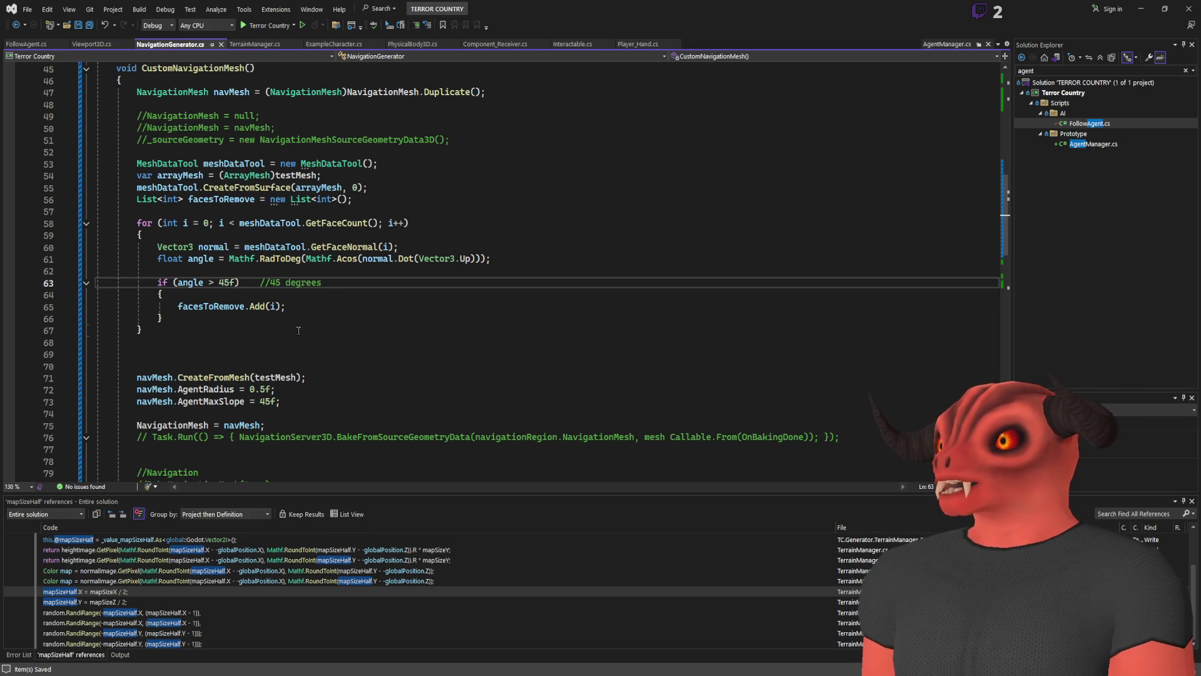
key(Down)
key(alt+Tab)
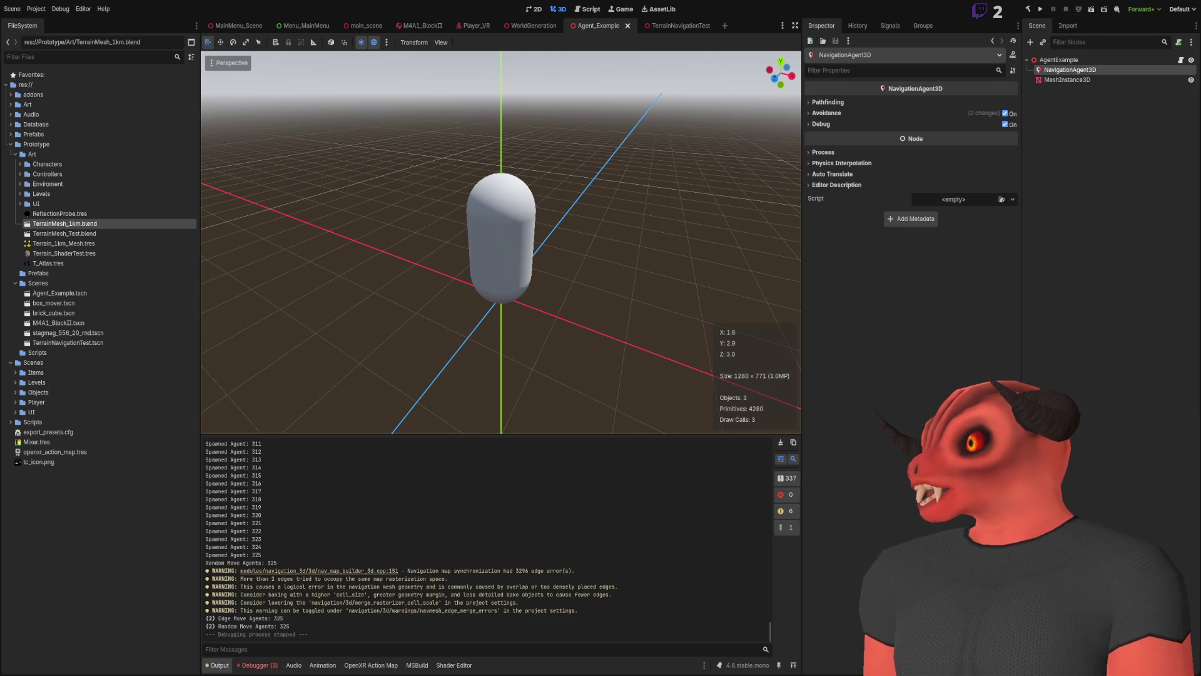
- Add blank lines after the face loop and start a meshDataTool call on line 69
key(alt+Tab)
scroll(199, 196, down, 2)
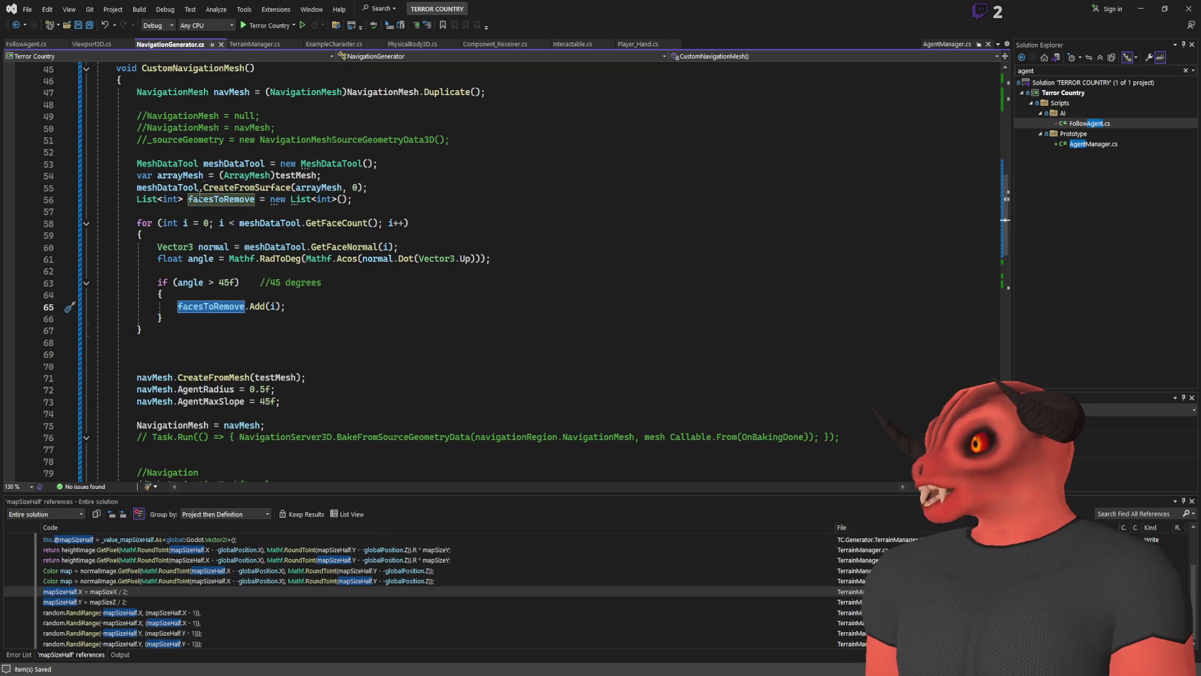
click(269, 352)
key(Up)
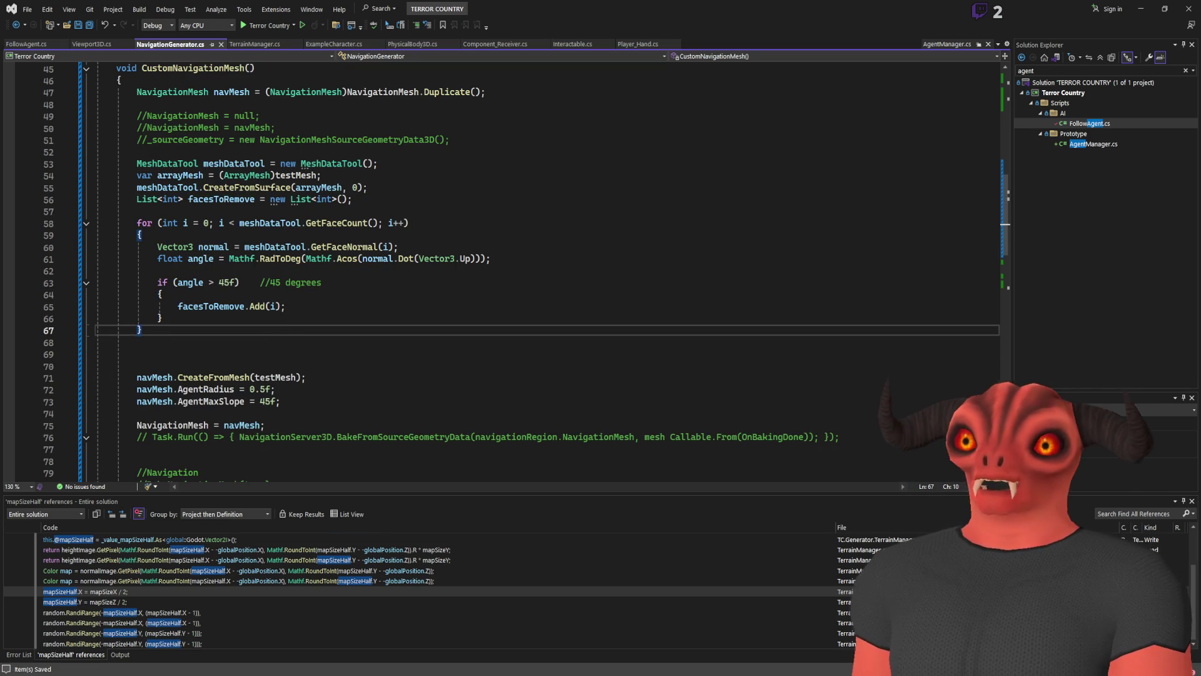
key(Down)
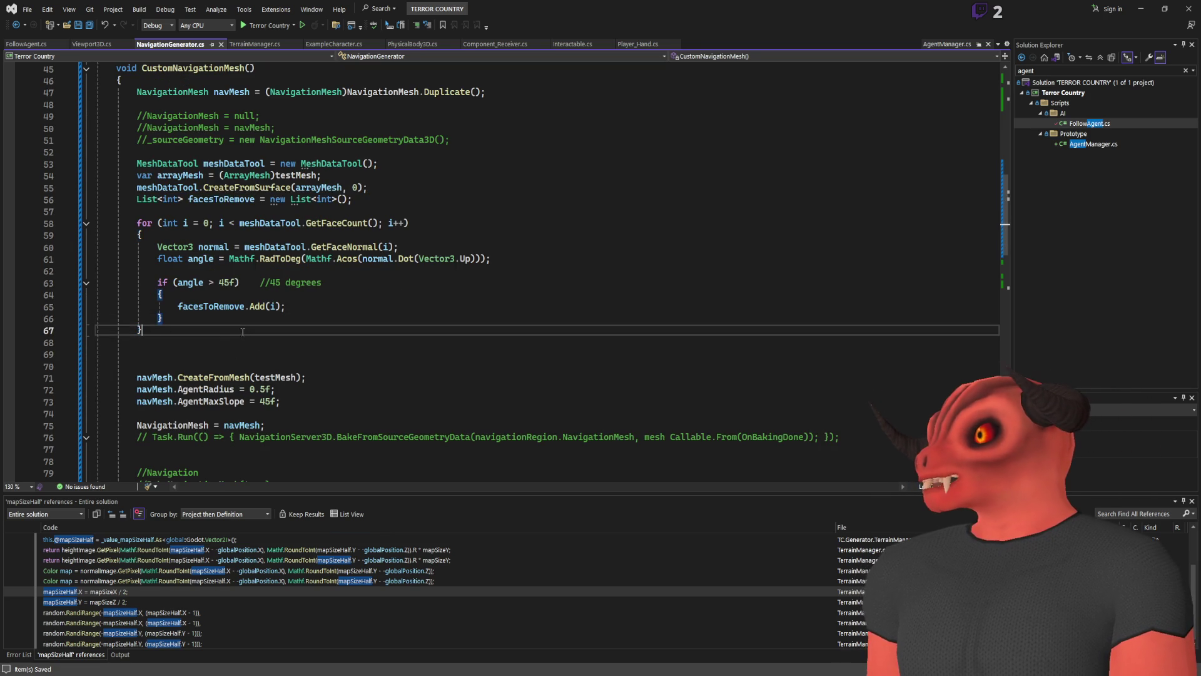
key(Return)
key(Return)
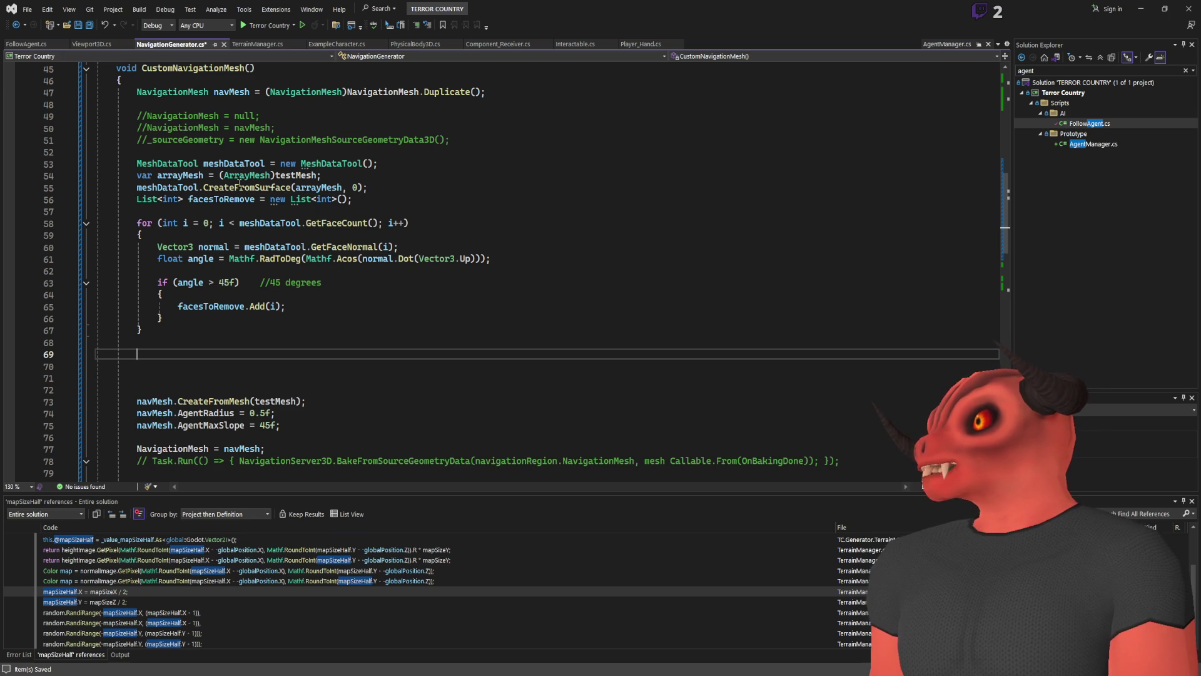
text(meshDataTool.)
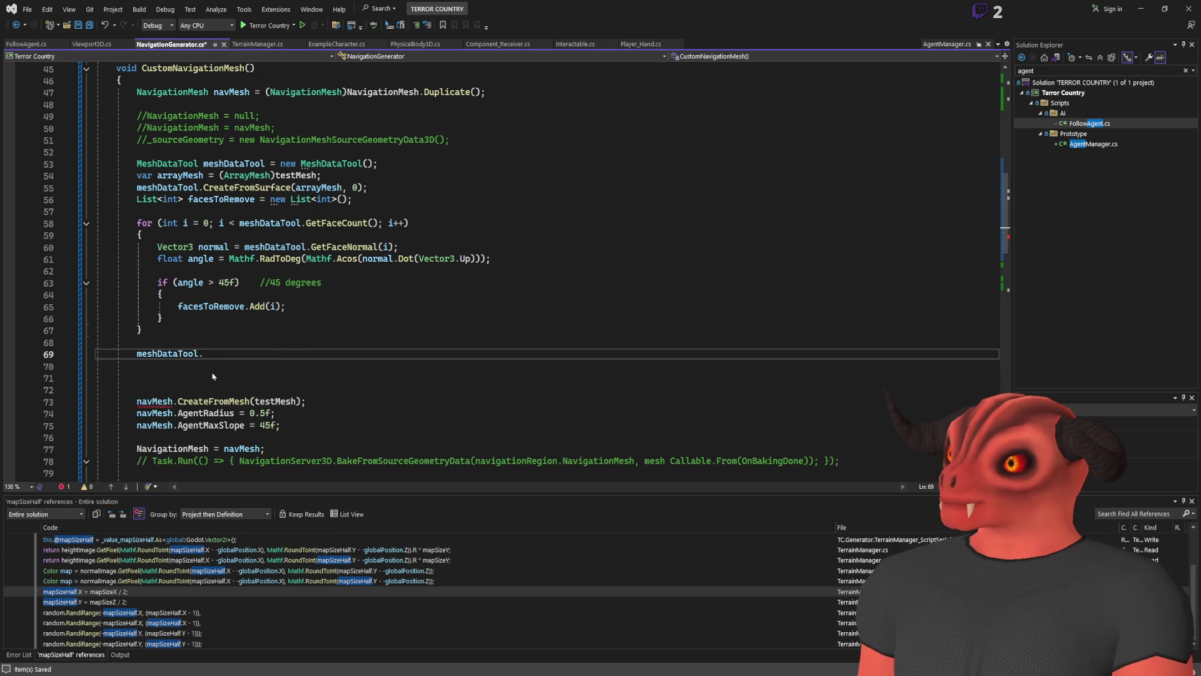
text(remove)
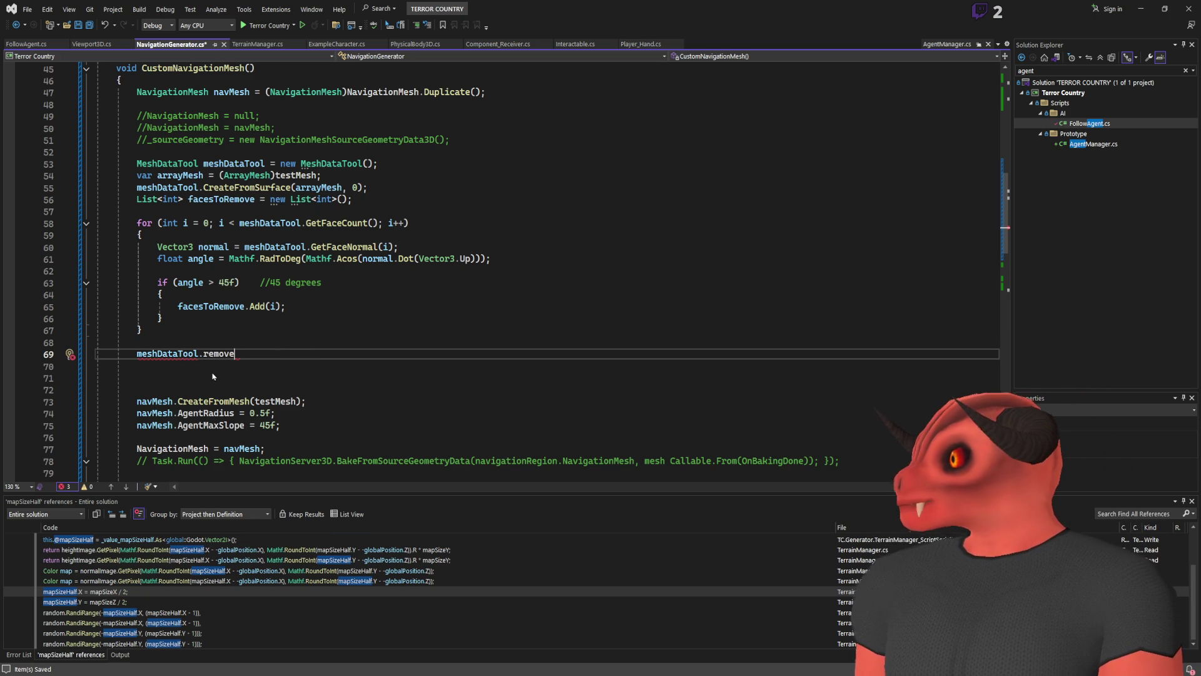
key(alt+Tab)
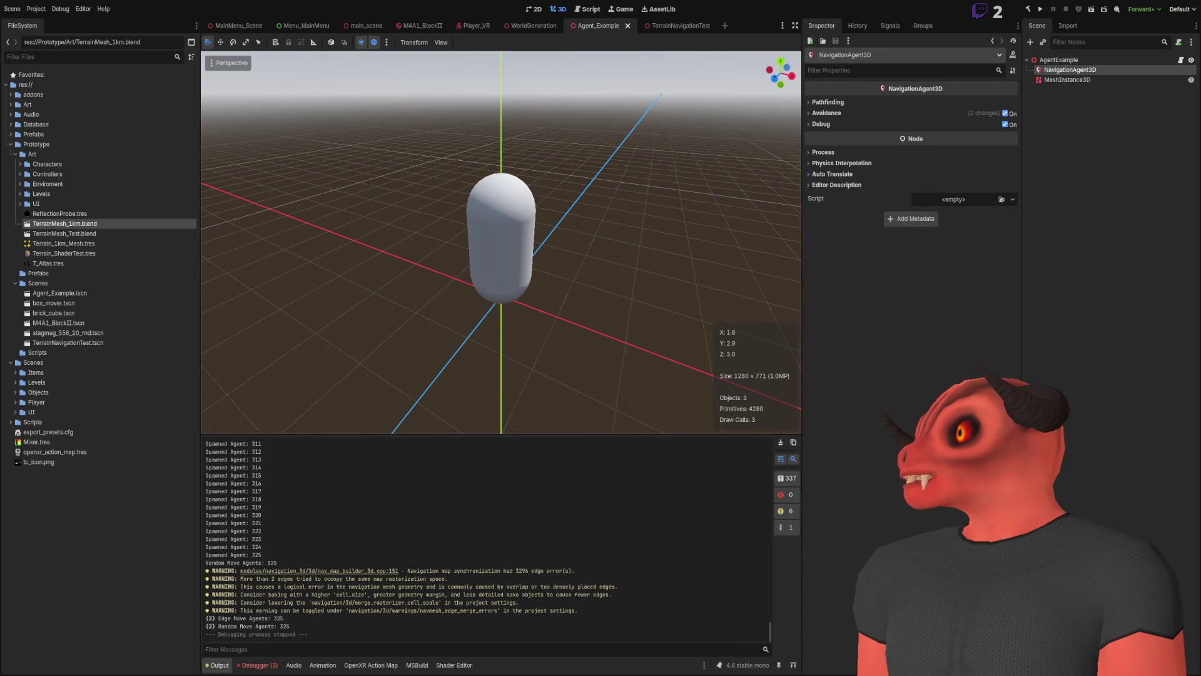
key(alt+Tab)
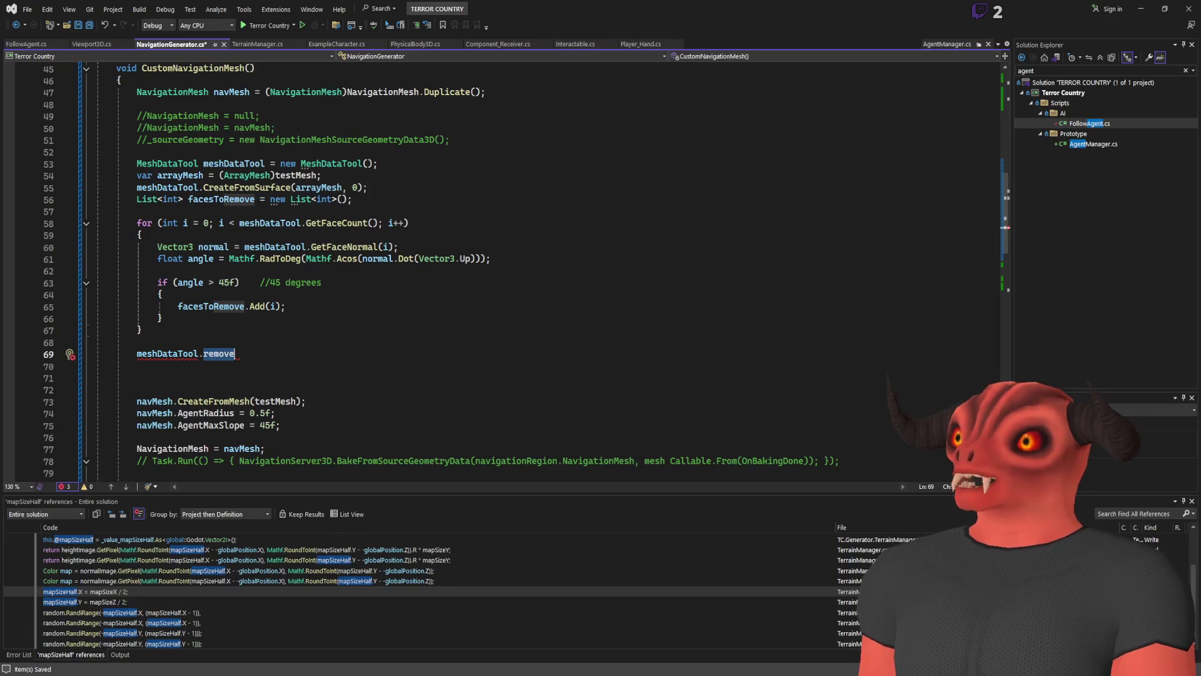
key(BackSpace)
key(BackSpace)
key(BackSpace)
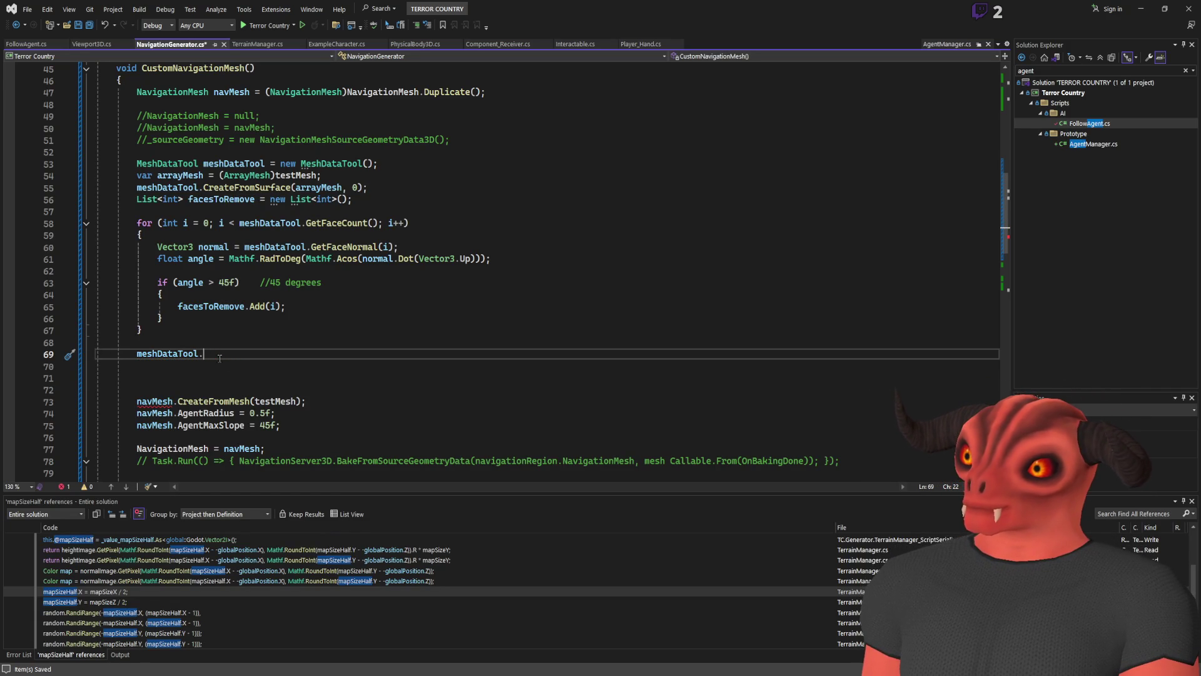
text(ver)
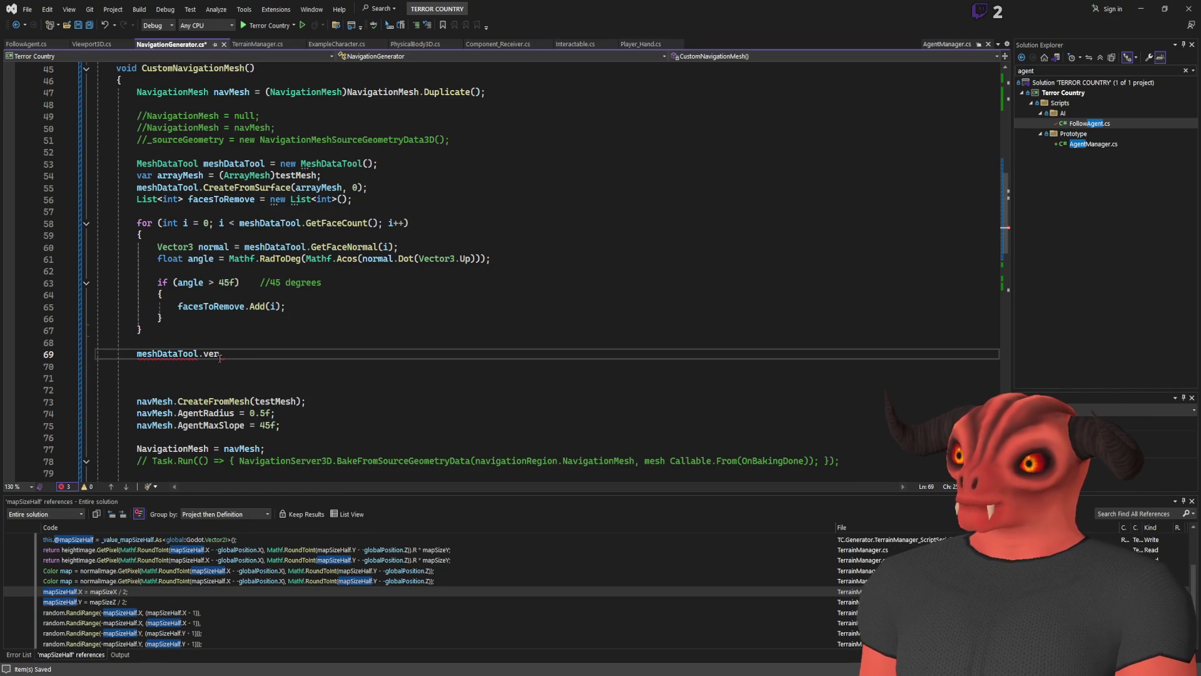
- Review the facesToRemove declaration and the face-normal, angle and Add lines in the loop
scroll(248, 390, down, 1)
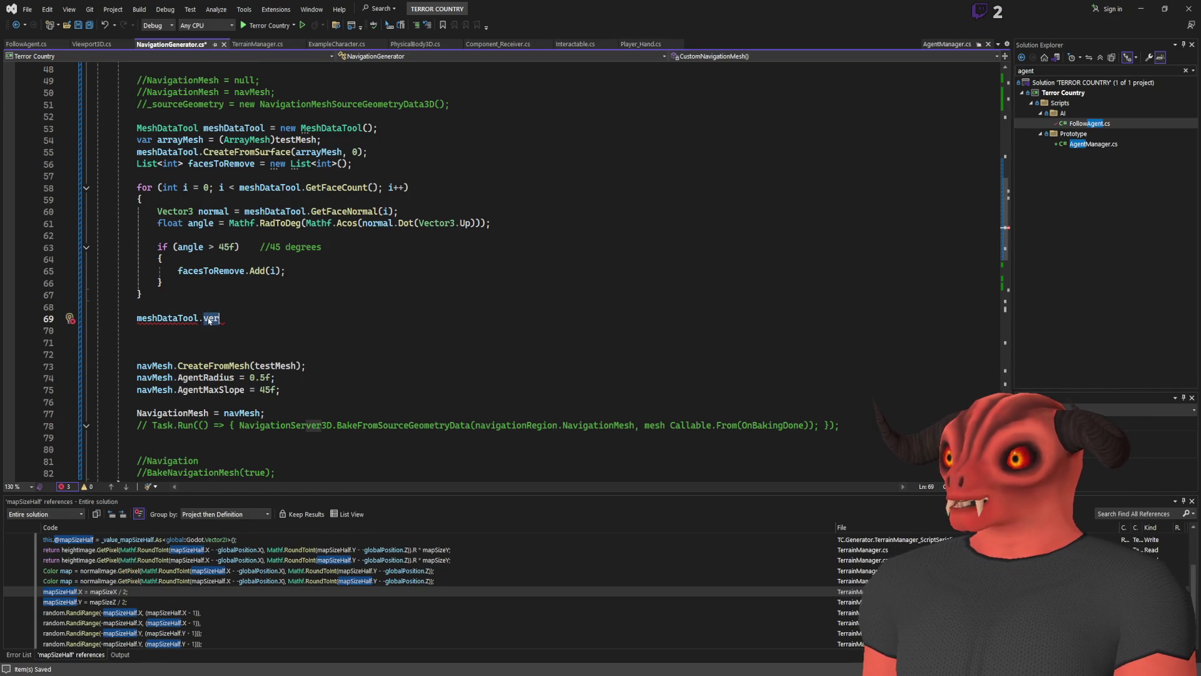
scroll(207, 317, up, 2)
mouse_move(220, 389)
mouse_down()
mouse_move(250, 341)
mouse_move(280, 384)
mouse_up()
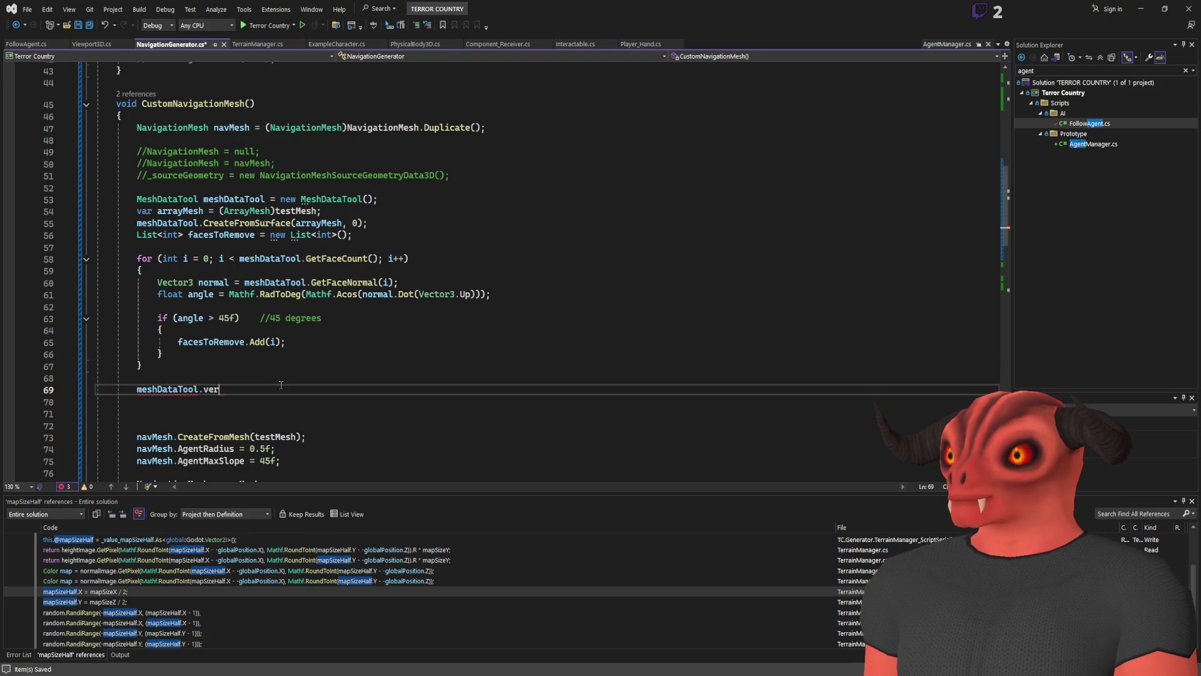
key(ctrl+minus)
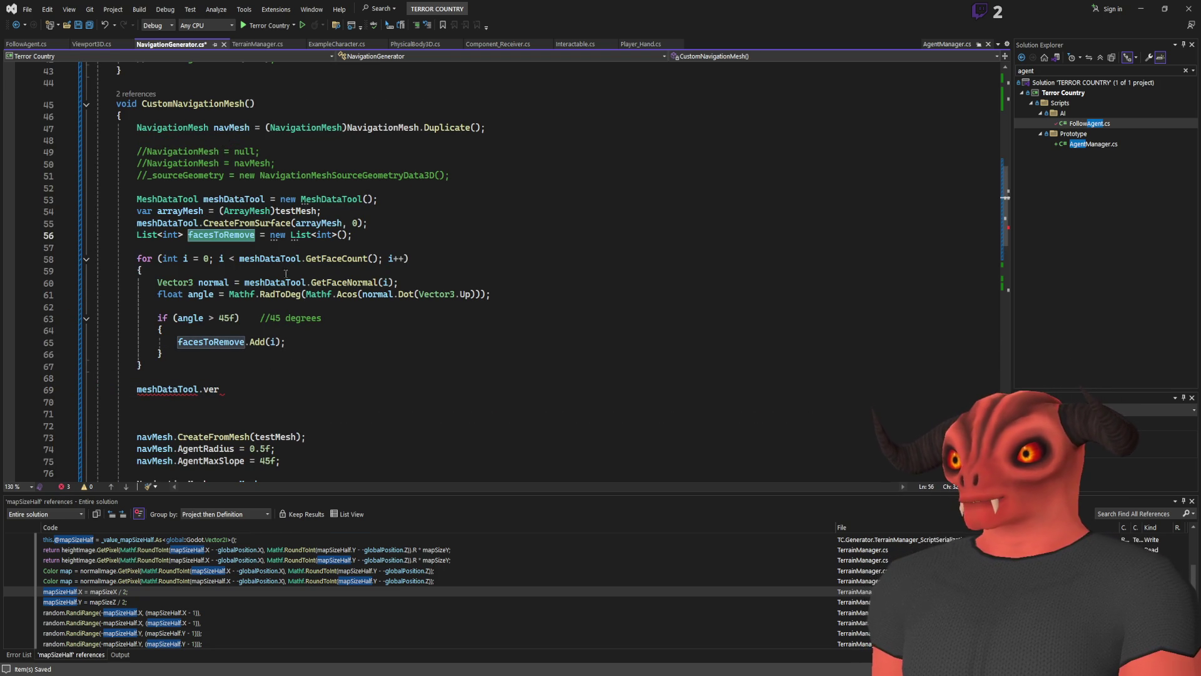
click(201, 297)
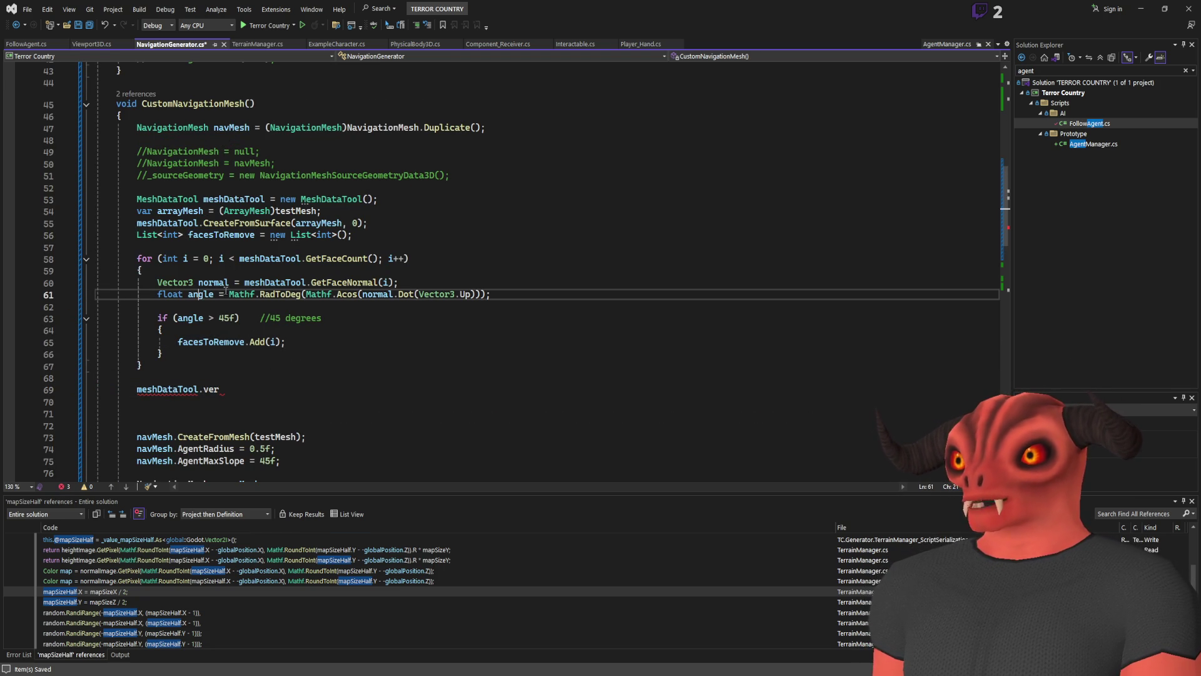
key(Up)
double_click(349, 282)
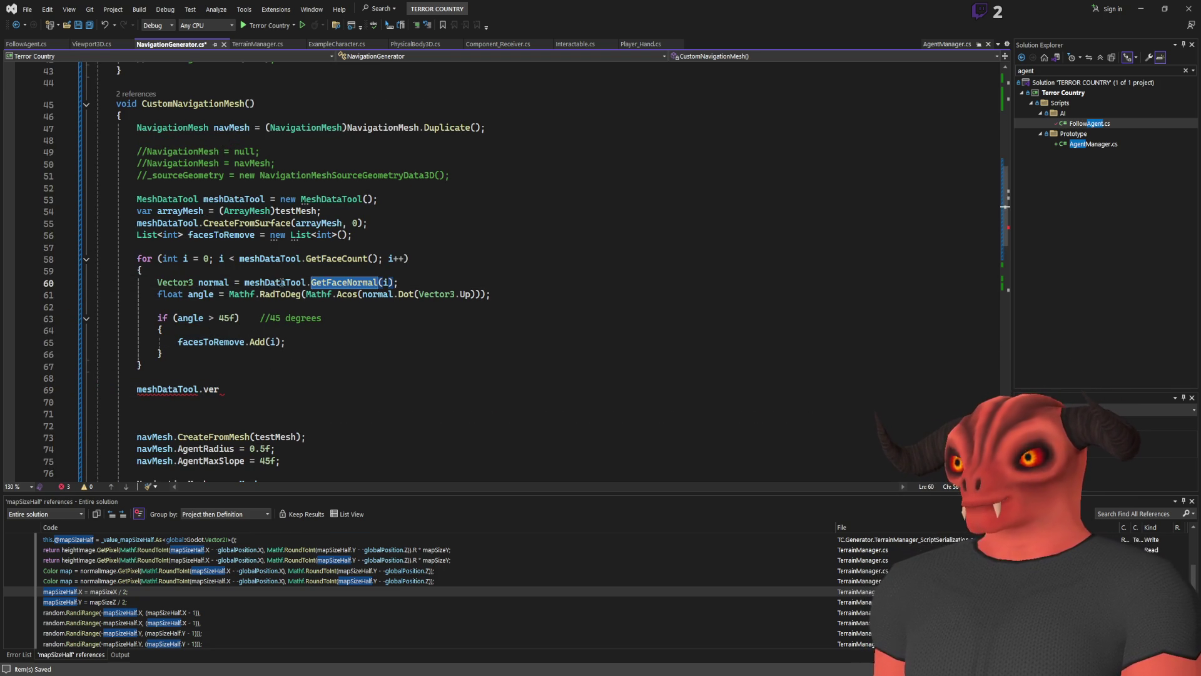
click(214, 283)
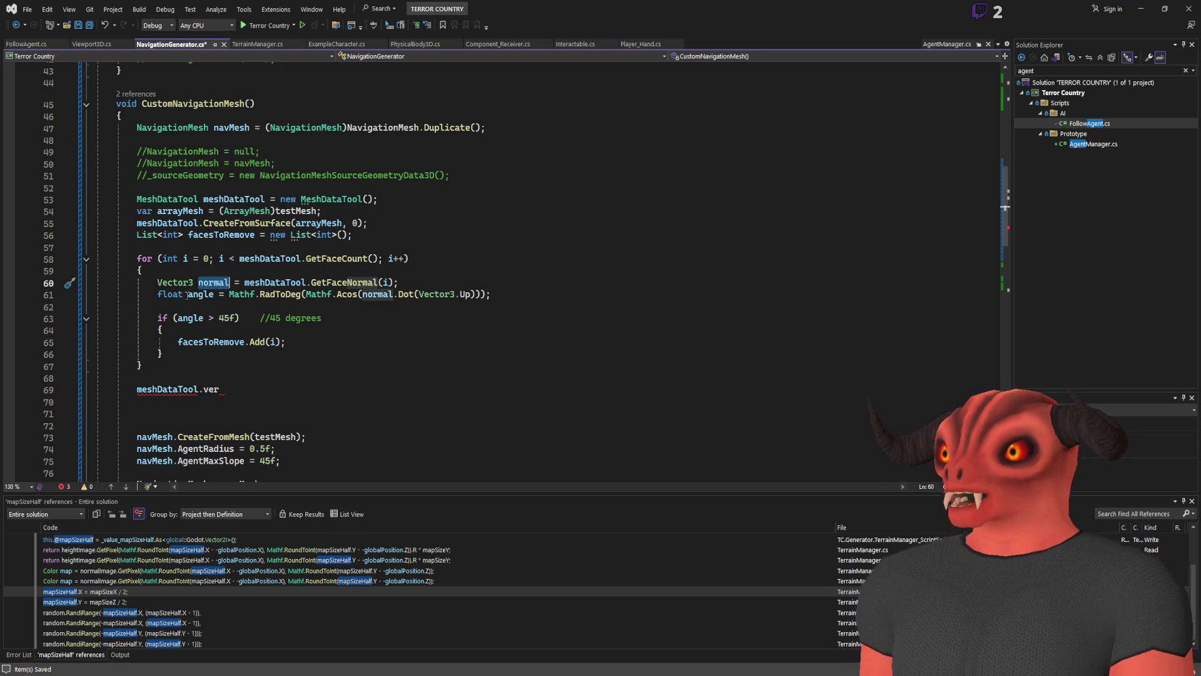
key(Down)
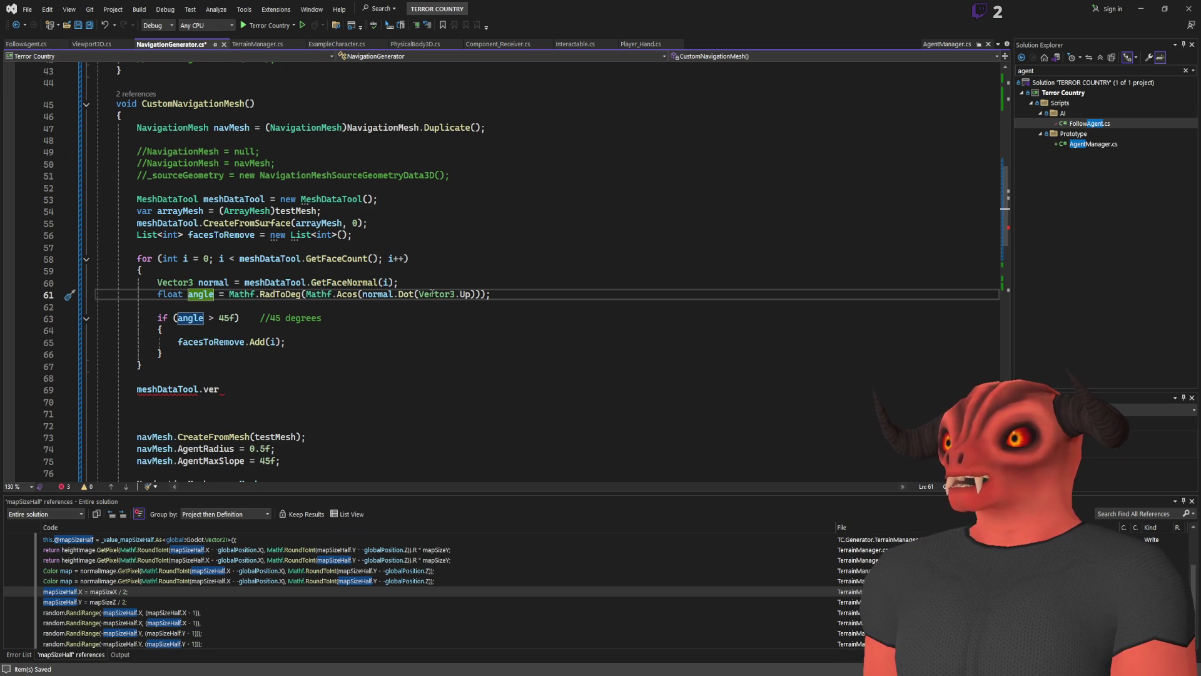
key(Down)
key(Down)
key(Down)
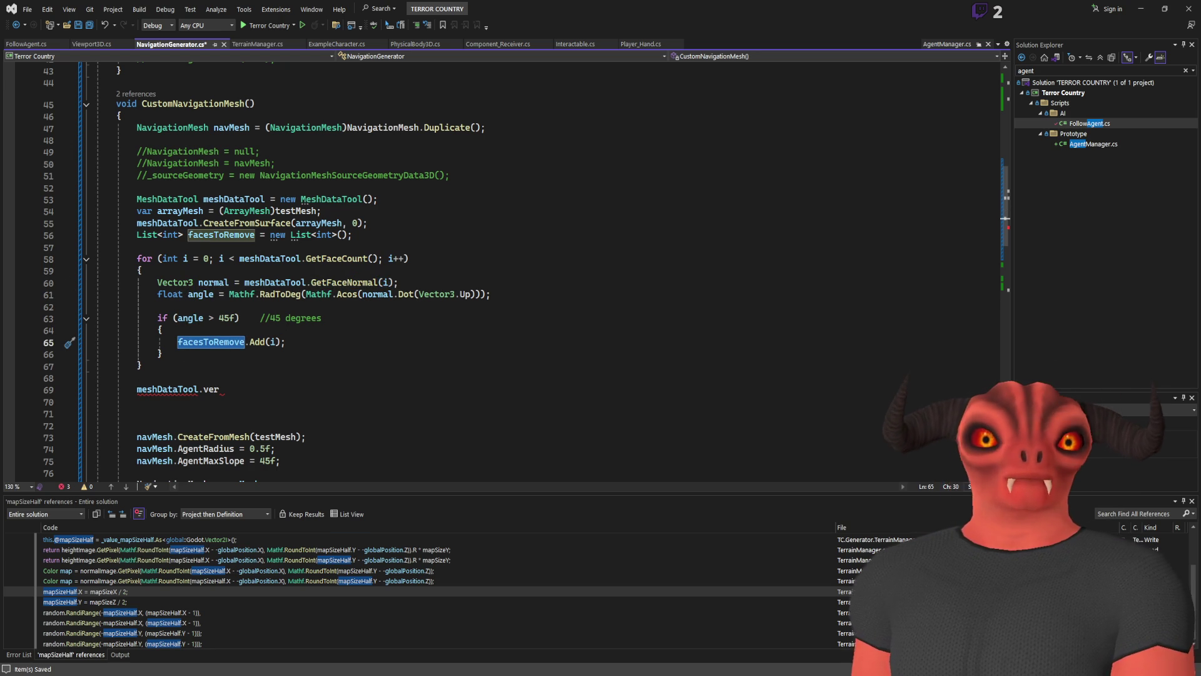
key(alt+Tab)
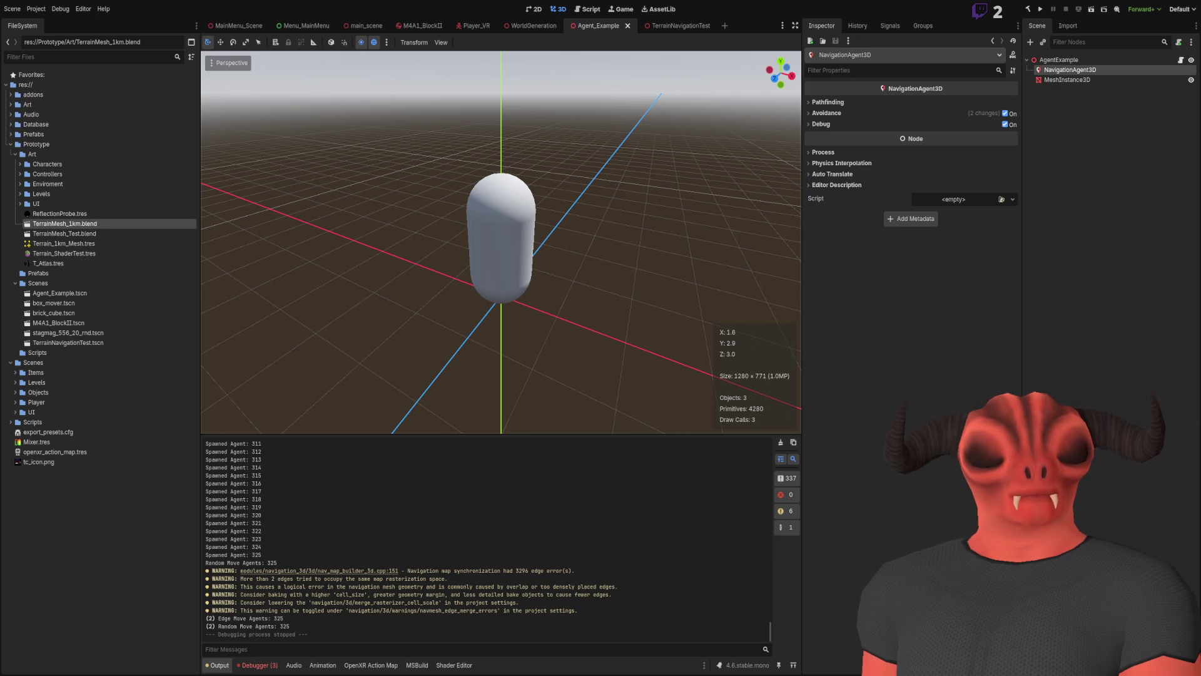
- Complete line 69 as meshDataTool.Remove
key(alt+Tab)
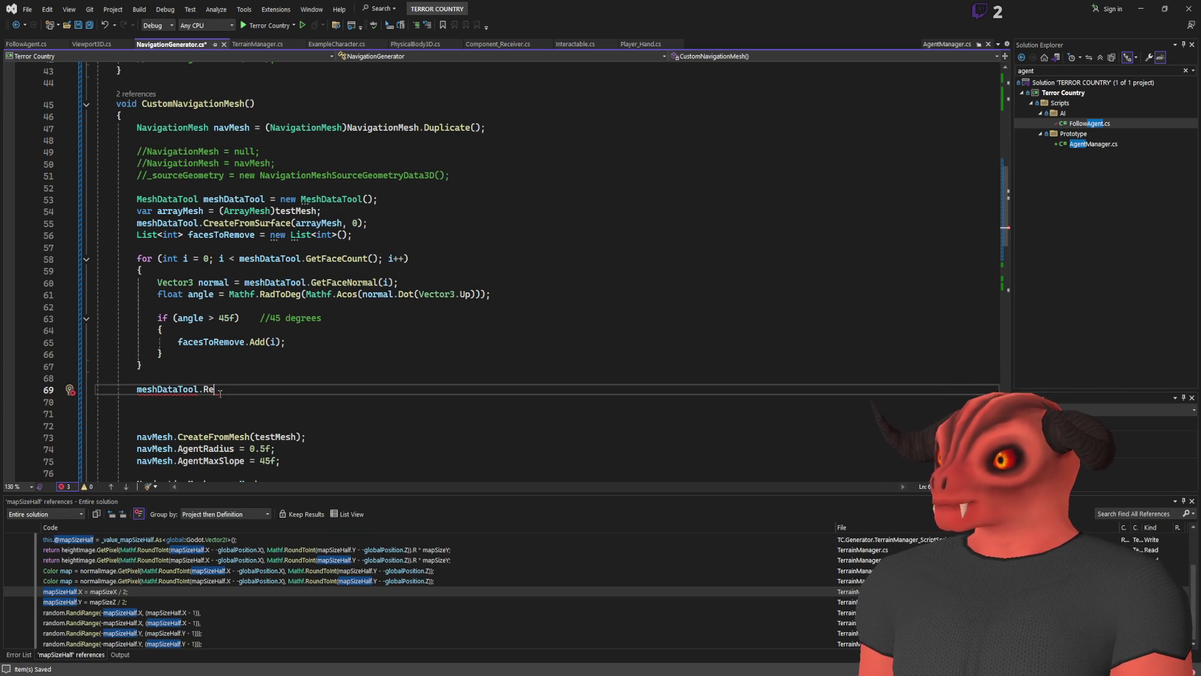
text(move)
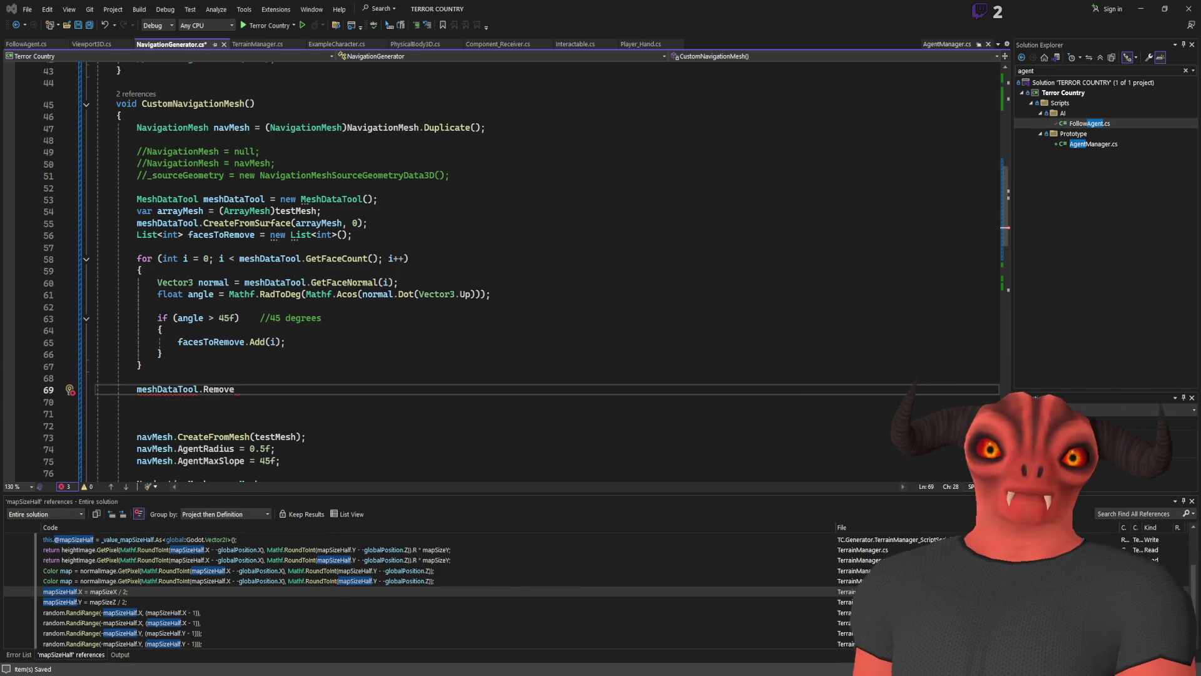
key(alt+Tab)
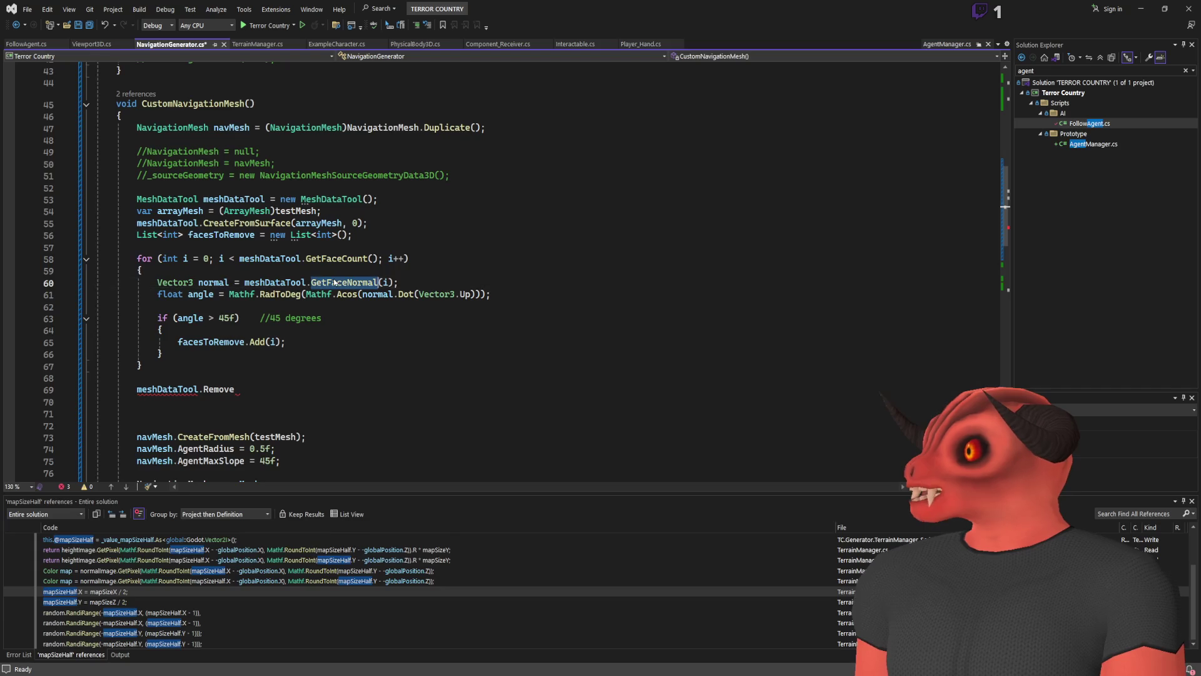
double_click(335, 282)
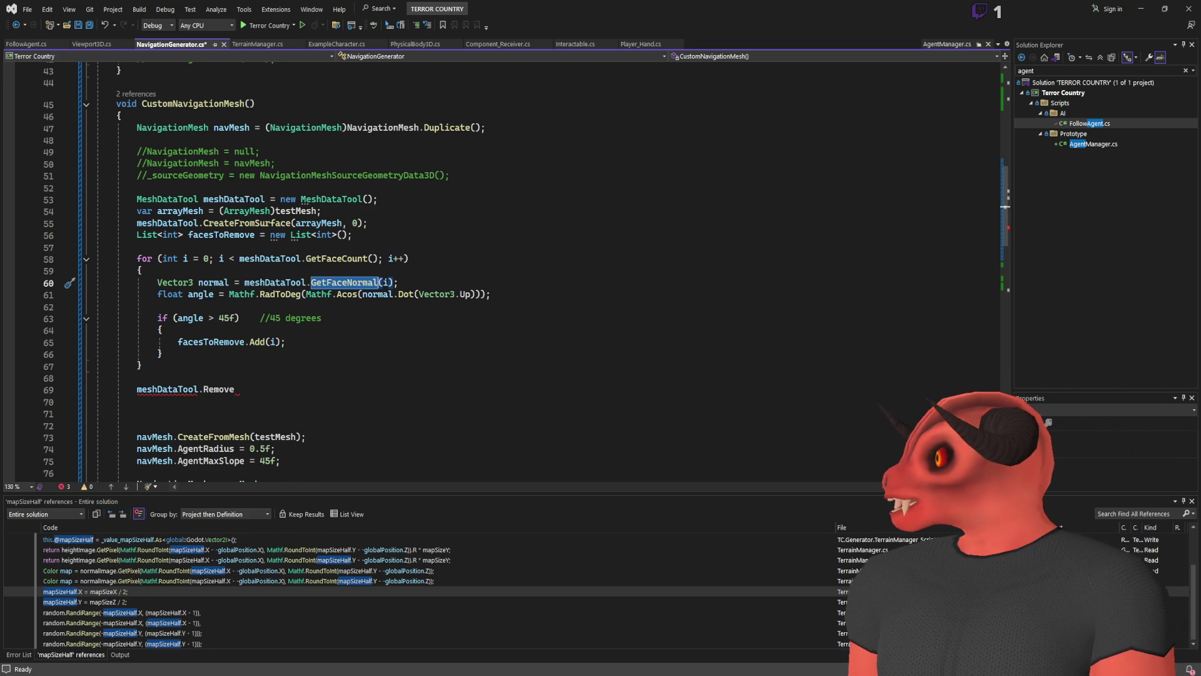
key(alt+Tab)
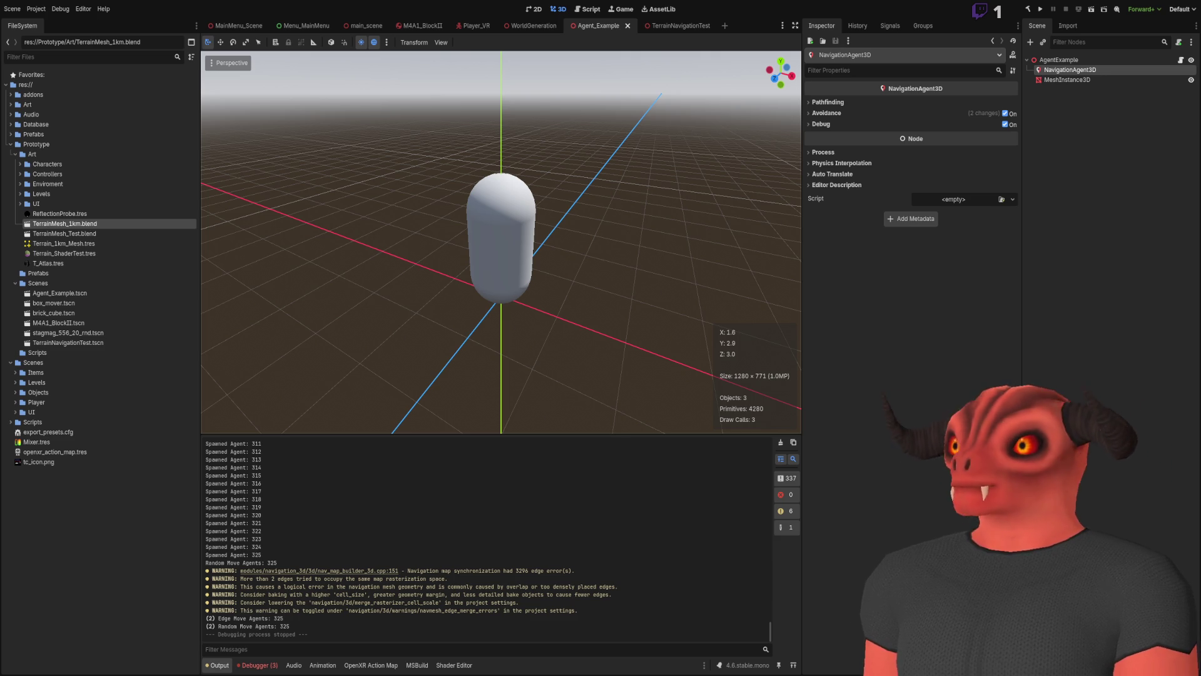
- Declare 'SurfaceTool newSurface = new SurfaceTool();' on line 58 with an empty line below
key(alt+Tab)
text(Sur)
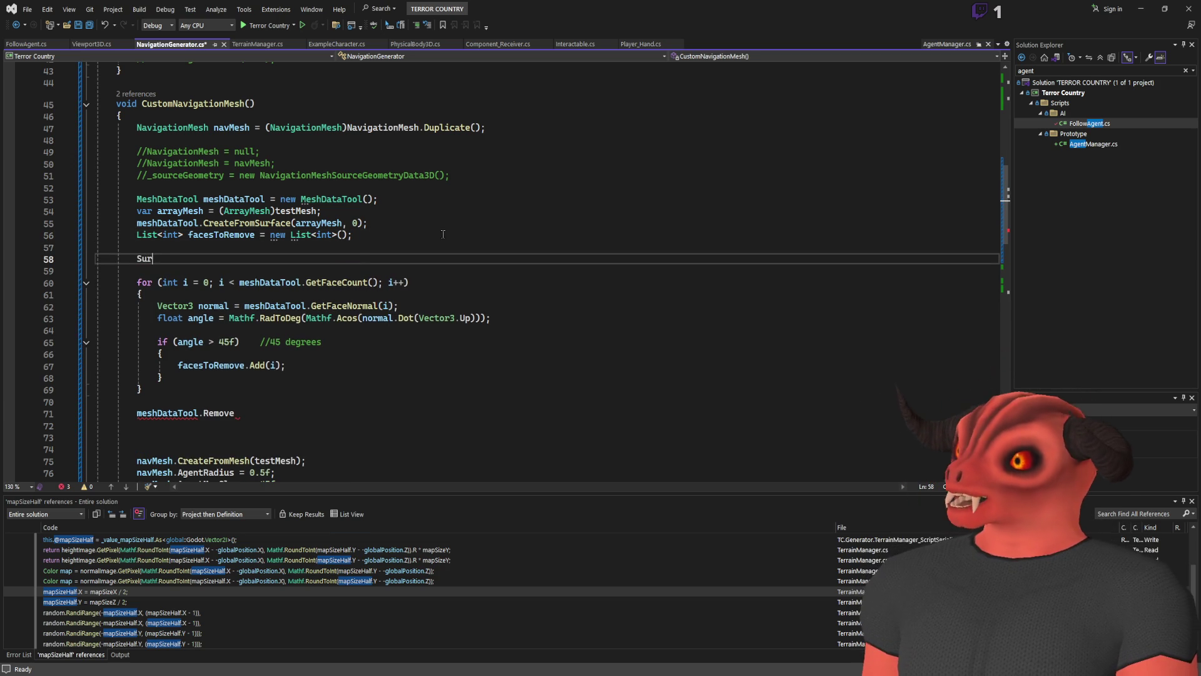
text(faceTool too)
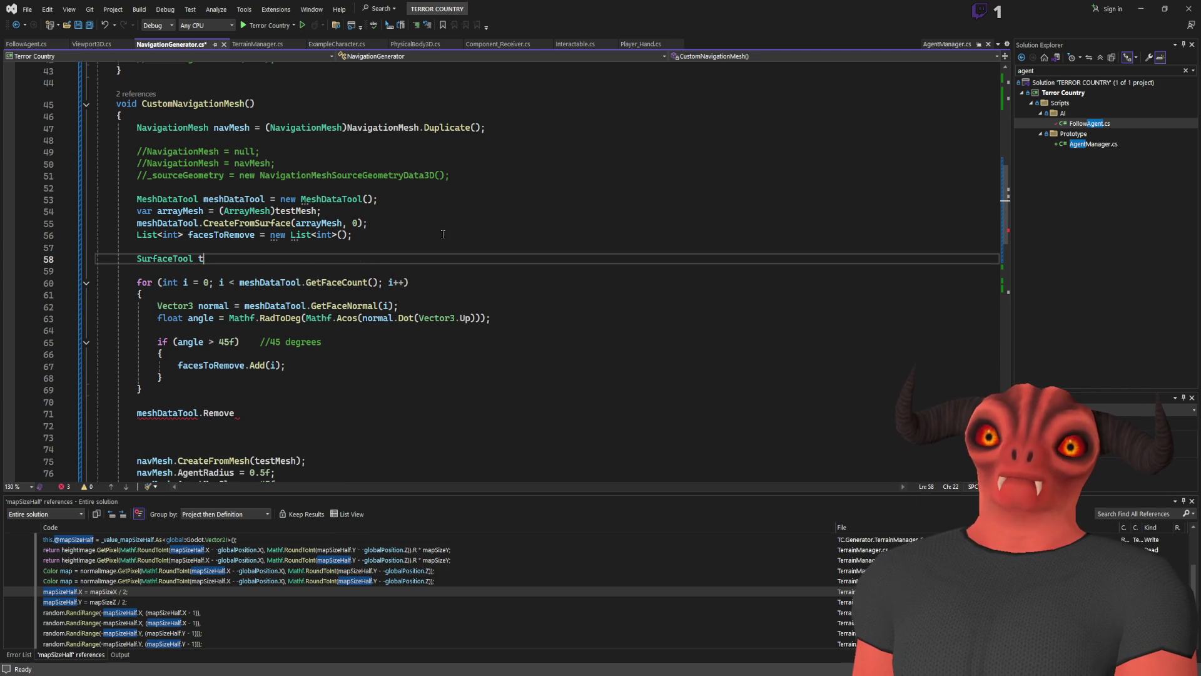
key(BackSpace)
key(BackSpace)
key(BackSpace)
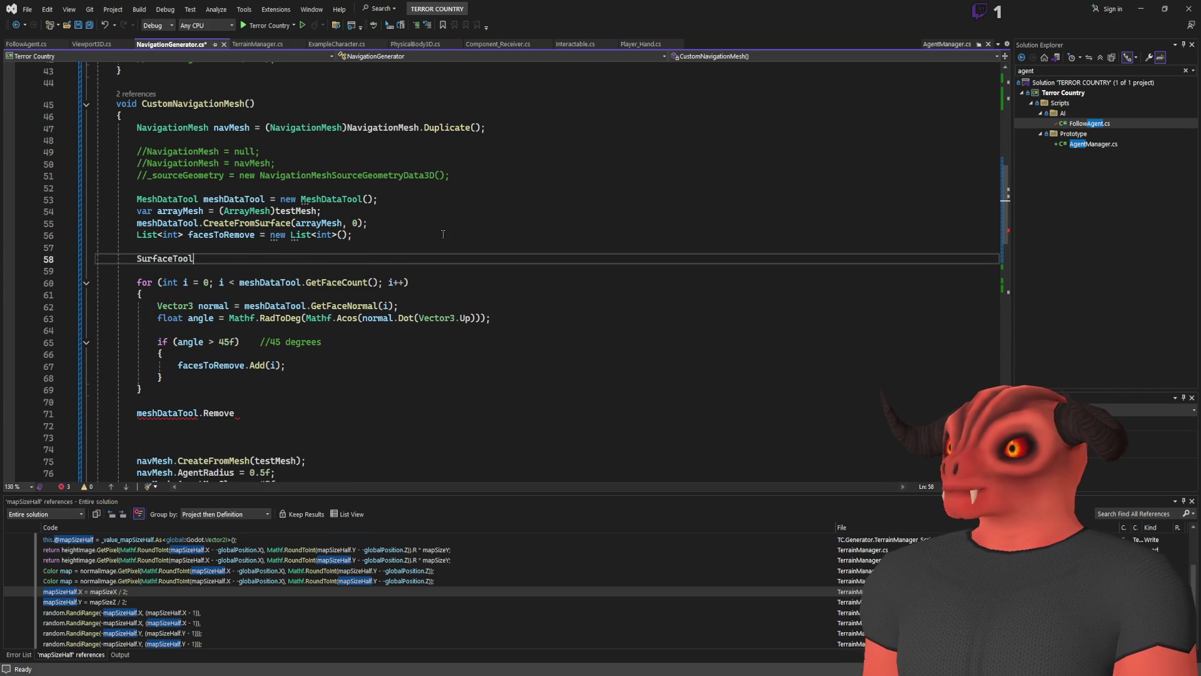
text(newSurface = new)
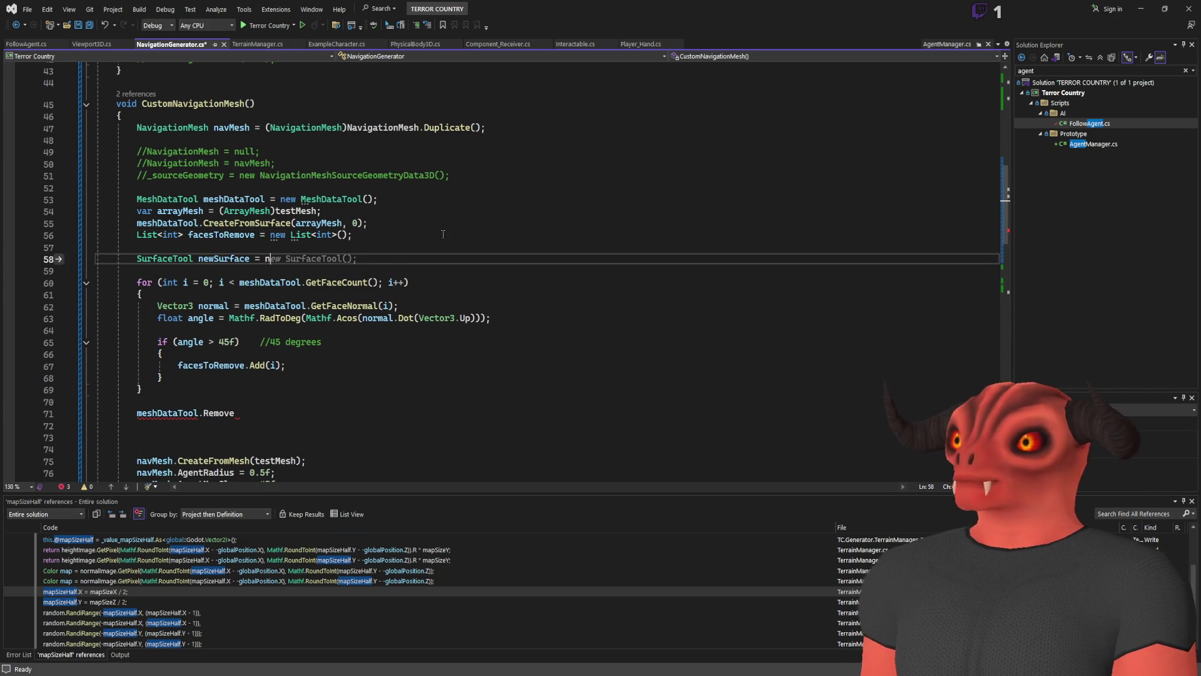
text( SurfaceTool)
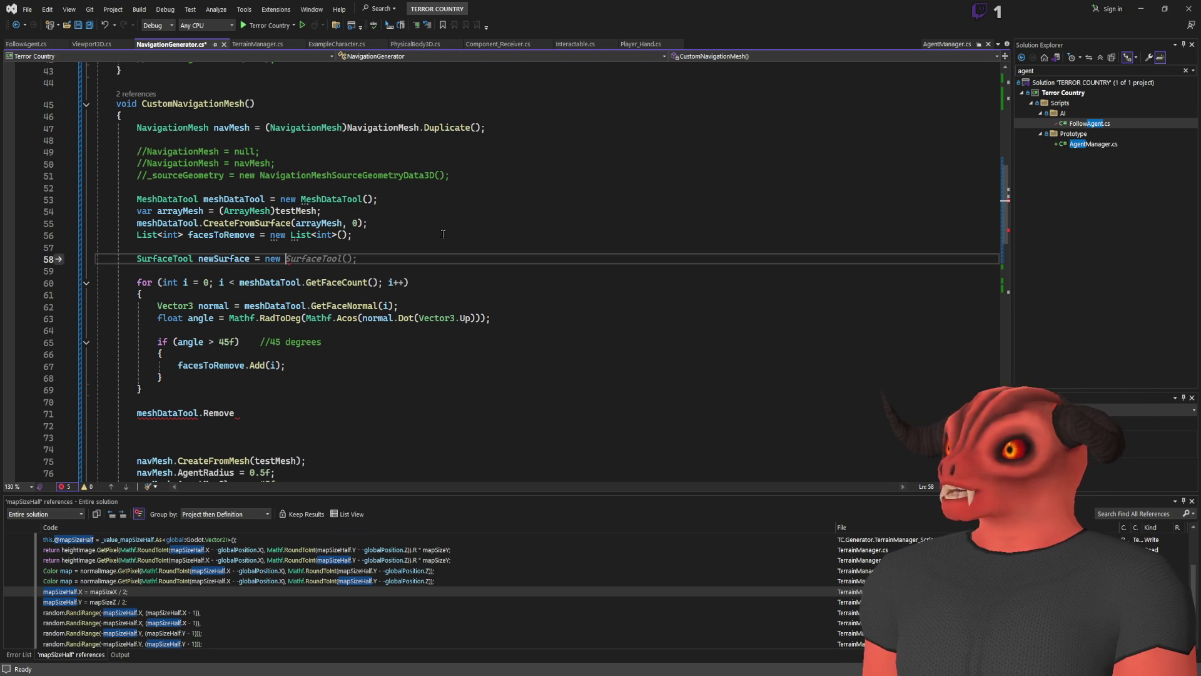
key(Tab)
key(Return)
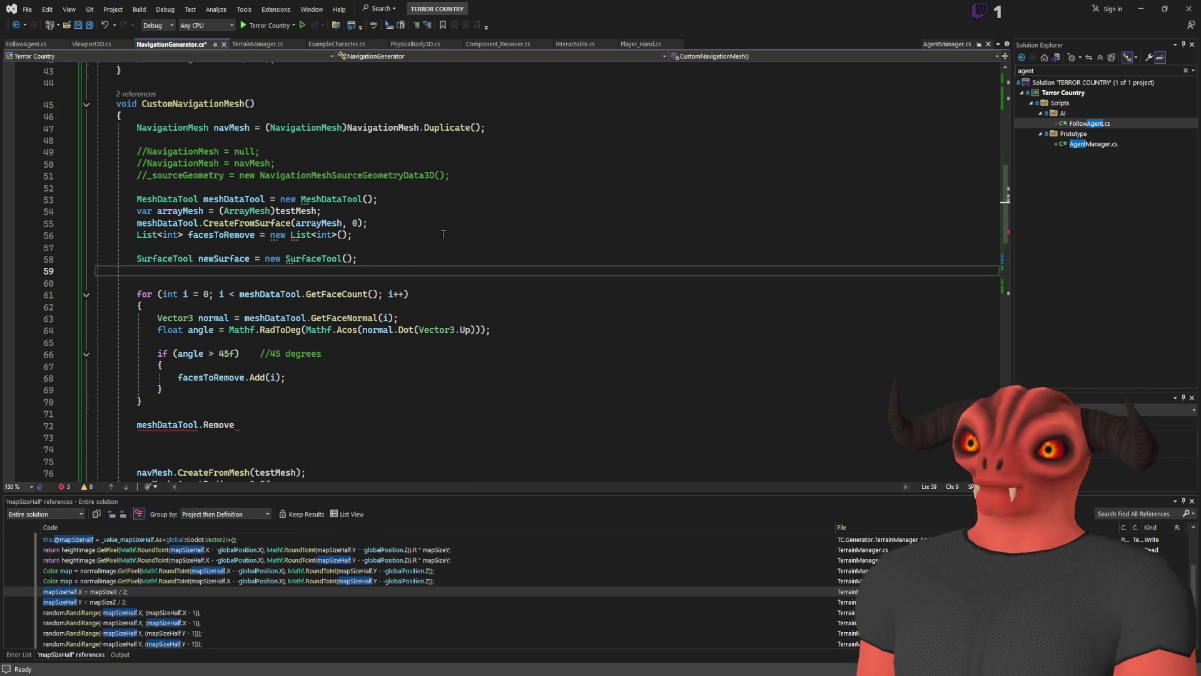